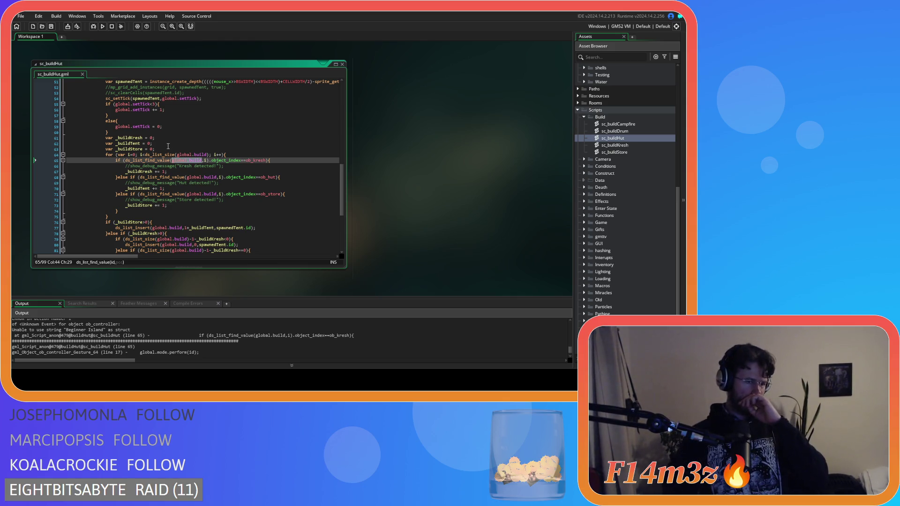
Inspect the ob_kresh check and global.build reference on line 65 of sc_buildHut.
{"action": "mouse_move", "coordinate": [157, 156]}
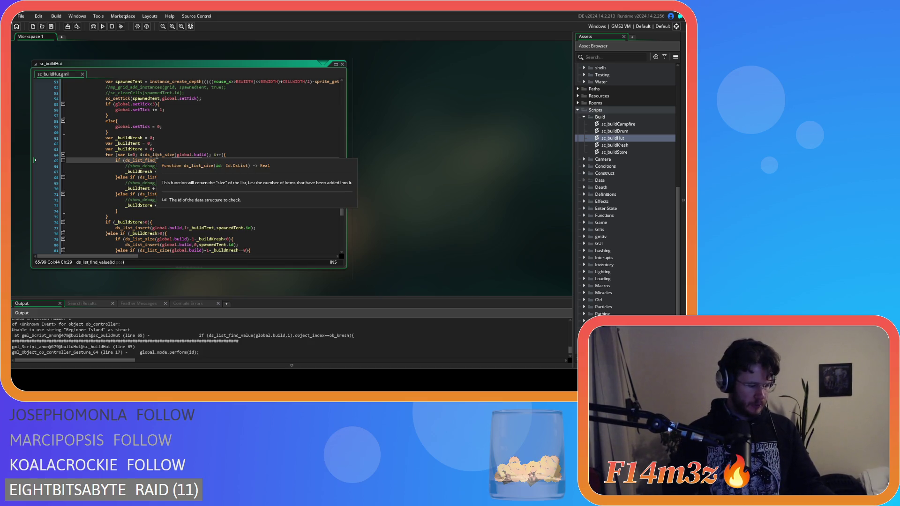
{"action": "left_click", "coordinate": [208, 166]}
{"action": "left_click", "coordinate": [258, 199]}
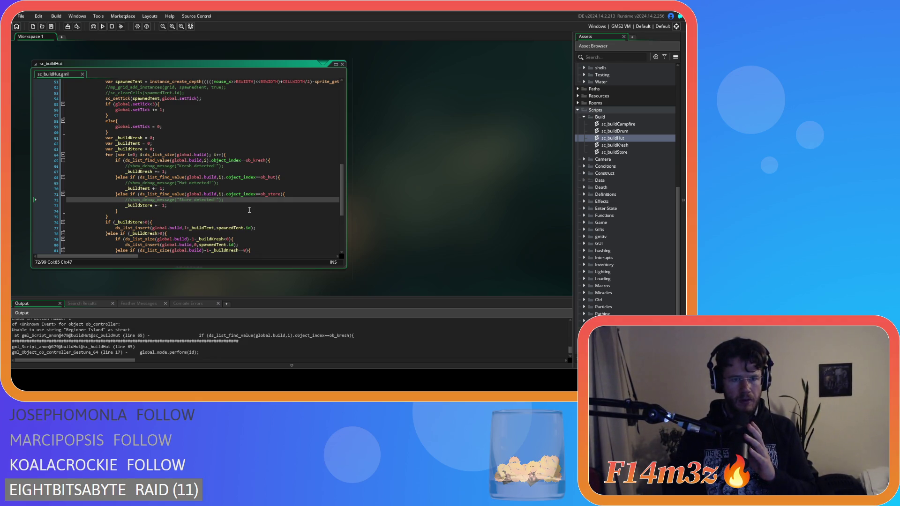
{"action": "left_click", "coordinate": [180, 160]}
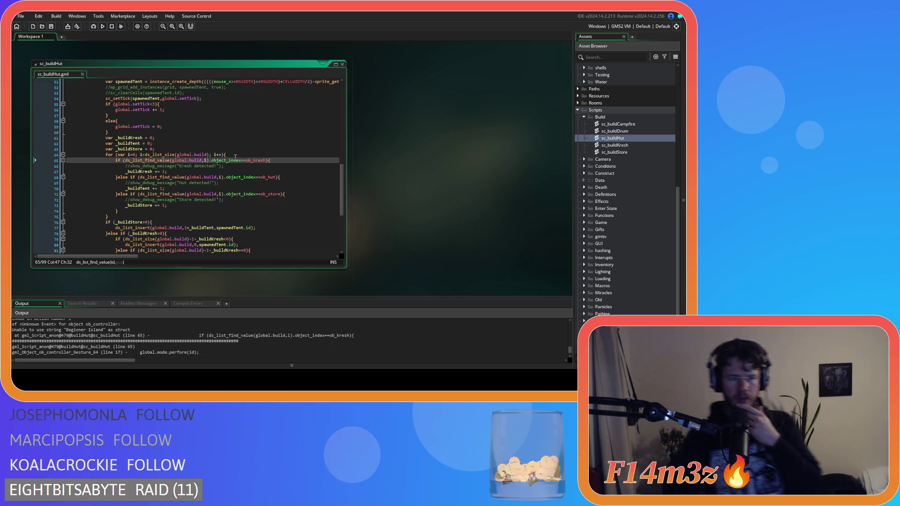
{"action": "left_click", "coordinate": [199, 160]}
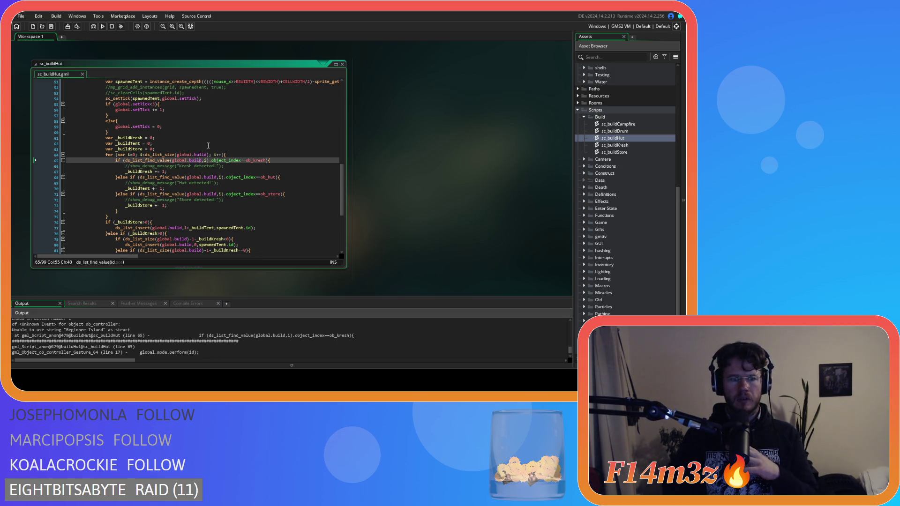
Insert a space before i++ in the for-loop header on line 64.
{"action": "left_click", "coordinate": [205, 155]}
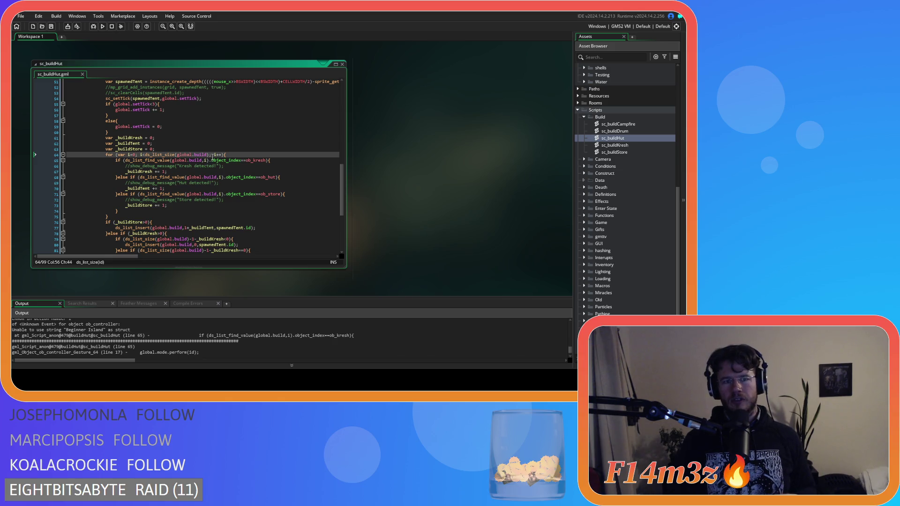
{"action": "left_click", "coordinate": [213, 155]}
{"action": "key", "text": "Right"}
{"action": "key", "text": "Right"}
{"action": "key", "text": "Right"}
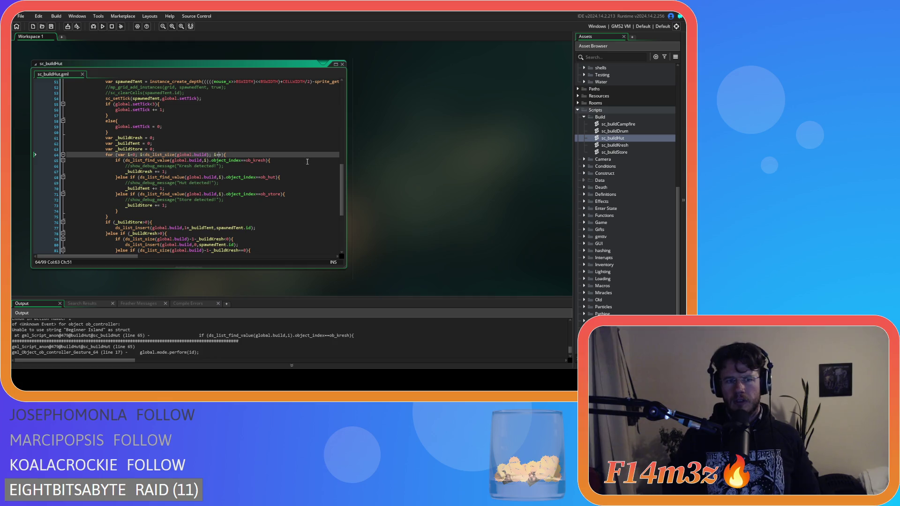
{"action": "scroll", "coordinate": [256, 168], "scroll_direction": "up", "scroll_amount": 2}
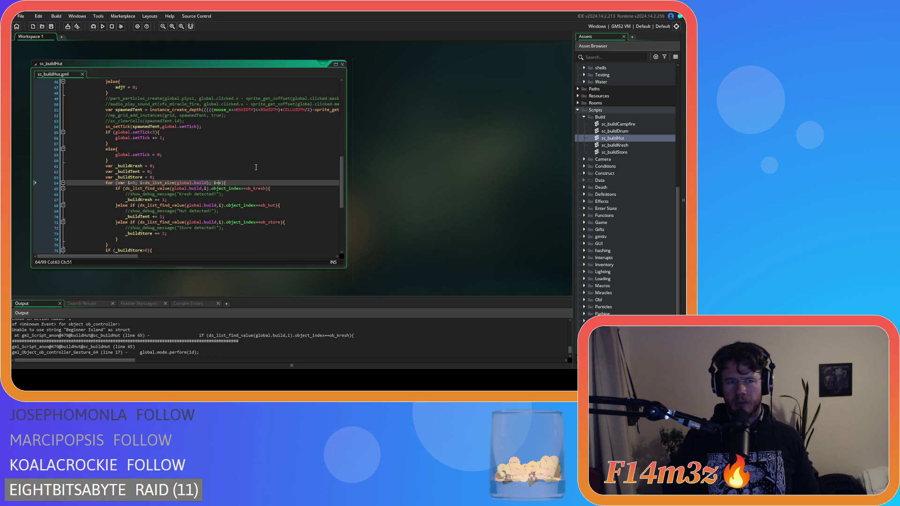
{"action": "scroll", "coordinate": [257, 167], "scroll_direction": "down", "scroll_amount": 4}
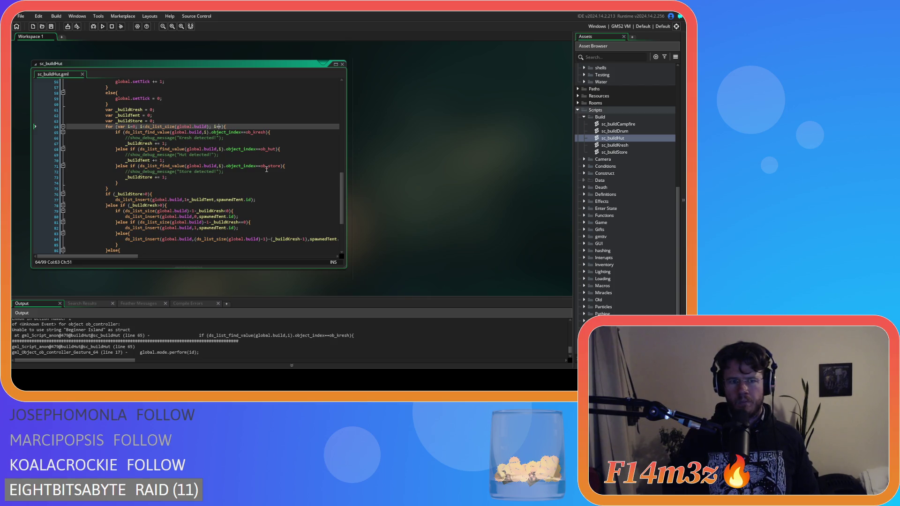
{"action": "scroll", "coordinate": [342, 180], "scroll_direction": "up", "scroll_amount": 4}
{"action": "scroll", "coordinate": [317, 177], "scroll_direction": "down", "scroll_amount": 3}
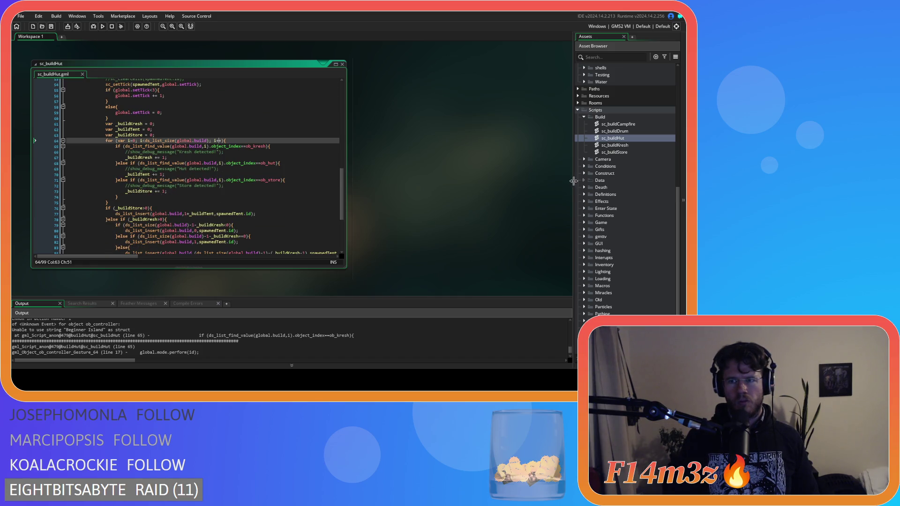
{"action": "scroll", "coordinate": [616, 185], "scroll_direction": "up", "scroll_amount": 10}
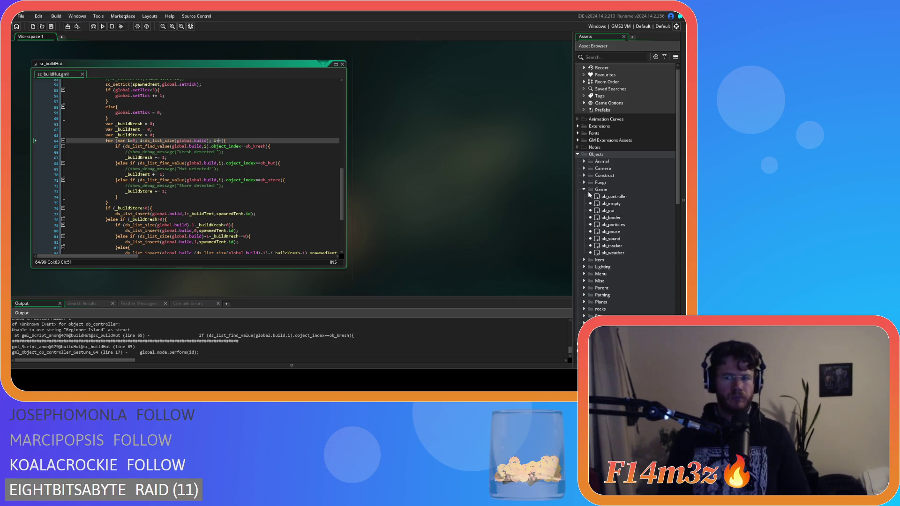
Open ob_controller's Create code and locate the global.build declaration on line 134.
{"action": "left_click", "coordinate": [600, 197]}
{"action": "double_click", "coordinate": [600, 197]}
{"action": "left_click", "coordinate": [335, 117]}
{"action": "key", "text": "ctrl+f"}
{"action": "type", "text": "global."}
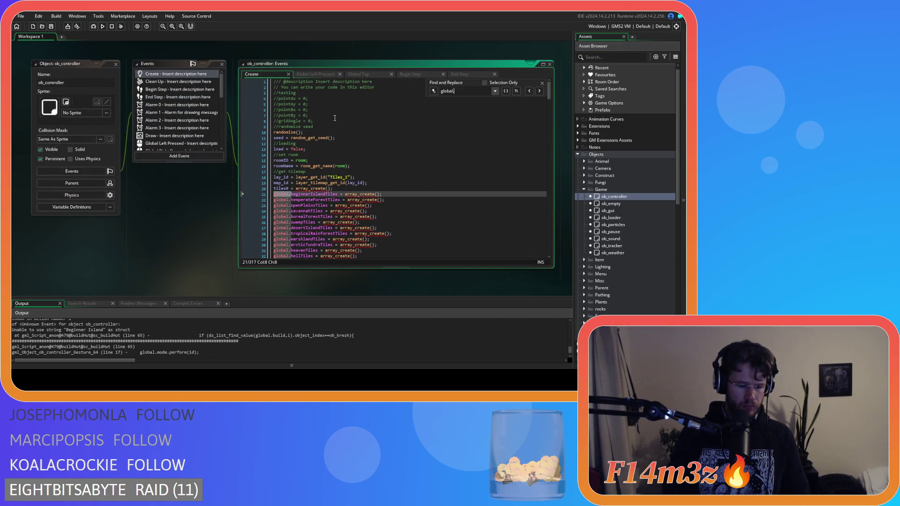
{"action": "type", "text": "build"}
{"action": "left_click", "coordinate": [392, 113]}
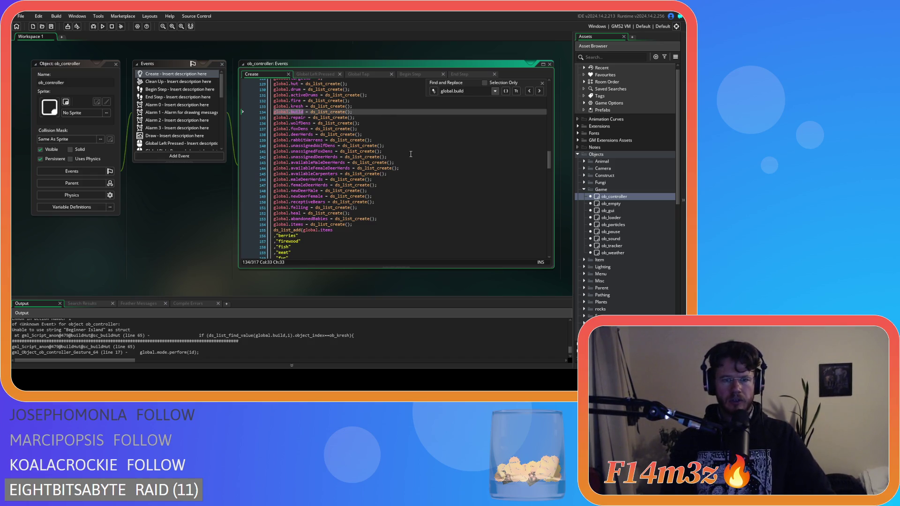
{"action": "scroll", "coordinate": [409, 156], "scroll_direction": "down", "scroll_amount": 3}
{"action": "scroll", "coordinate": [409, 157], "scroll_direction": "up", "scroll_amount": 5}
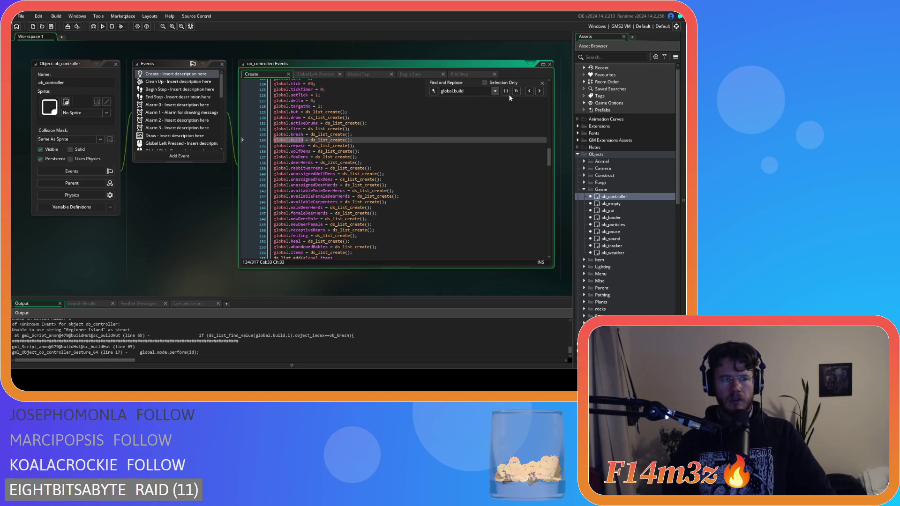
{"action": "left_click", "coordinate": [542, 83]}
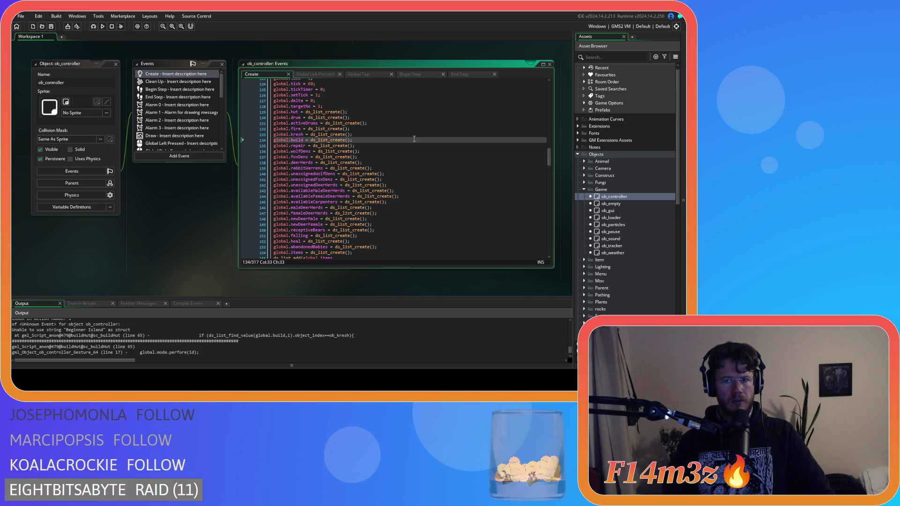
Search the whole project for global.build and list all matches with Find All.
{"action": "mouse_move", "coordinate": [331, 136]}
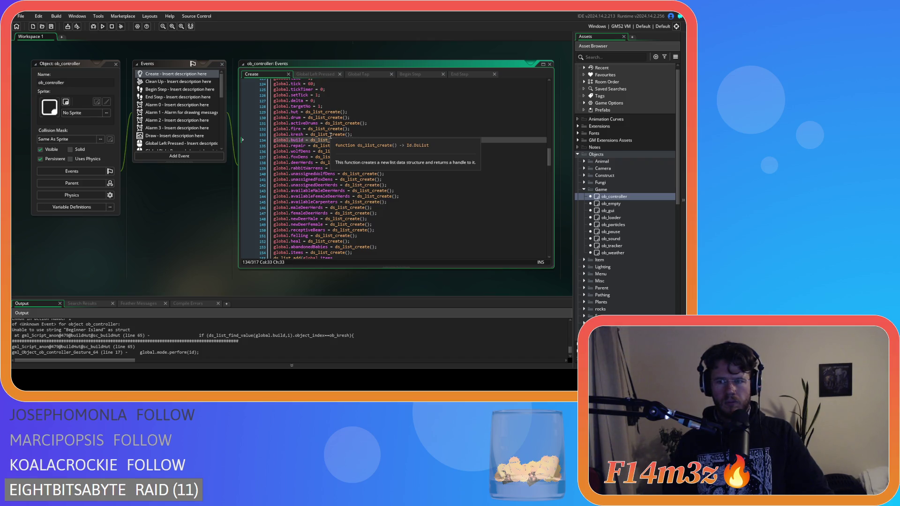
{"action": "left_click", "coordinate": [278, 141]}
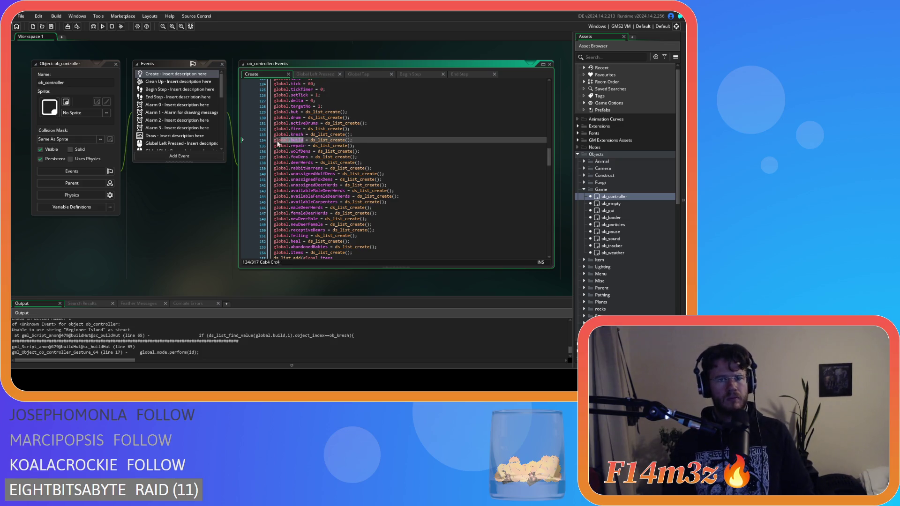
{"action": "key", "text": "ctrl+shift+f"}
{"action": "left_click", "coordinate": [194, 98]}
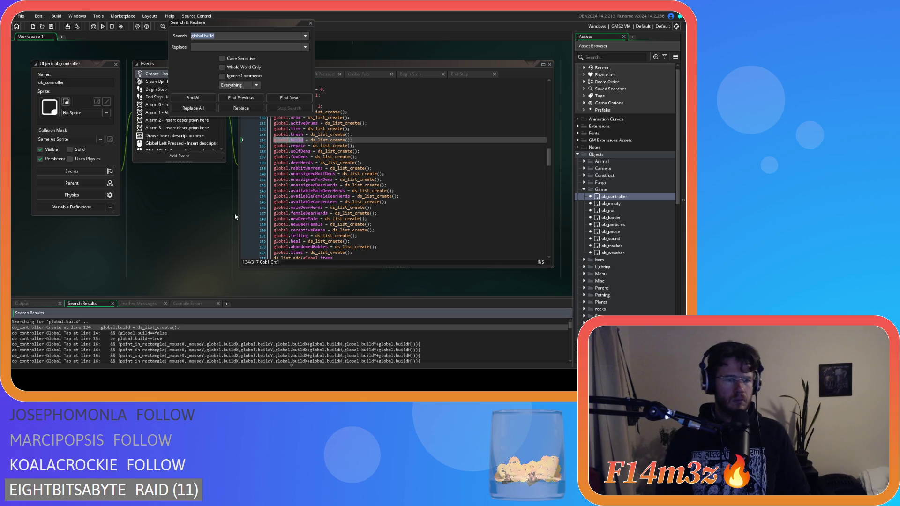
{"action": "scroll", "coordinate": [196, 345], "scroll_direction": "down", "scroll_amount": 3}
{"action": "scroll", "coordinate": [197, 345], "scroll_direction": "down", "scroll_amount": 8}
{"action": "scroll", "coordinate": [196, 344], "scroll_direction": "down", "scroll_amount": 10}
{"action": "scroll", "coordinate": [196, 345], "scroll_direction": "down", "scroll_amount": 3}
{"action": "scroll", "coordinate": [196, 344], "scroll_direction": "down", "scroll_amount": 2}
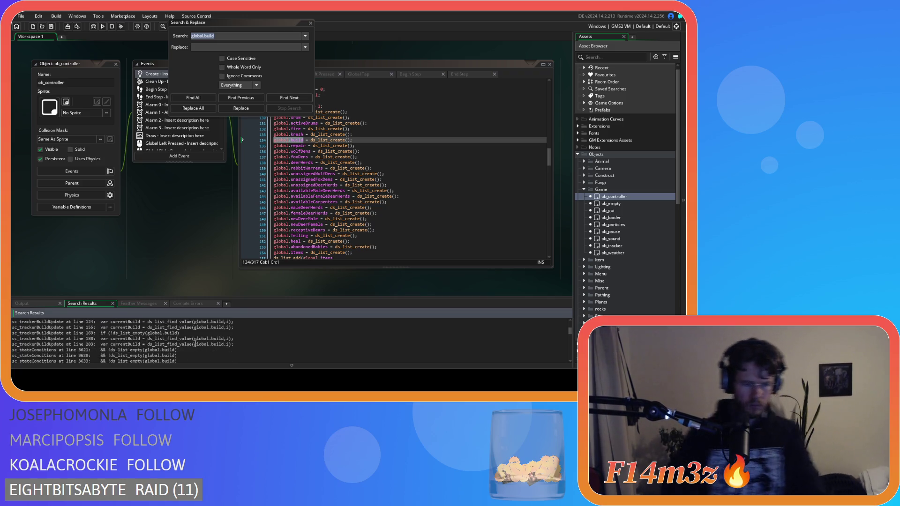
{"action": "scroll", "coordinate": [196, 345], "scroll_direction": "down", "scroll_amount": 7}
{"action": "scroll", "coordinate": [196, 342], "scroll_direction": "down", "scroll_amount": 2}
{"action": "scroll", "coordinate": [195, 343], "scroll_direction": "down", "scroll_amount": 3}
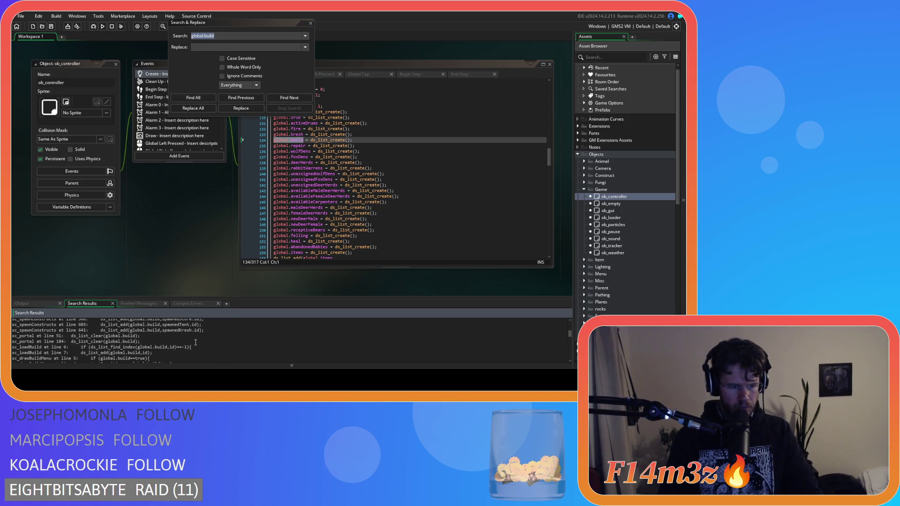
{"action": "scroll", "coordinate": [195, 343], "scroll_direction": "down", "scroll_amount": 3}
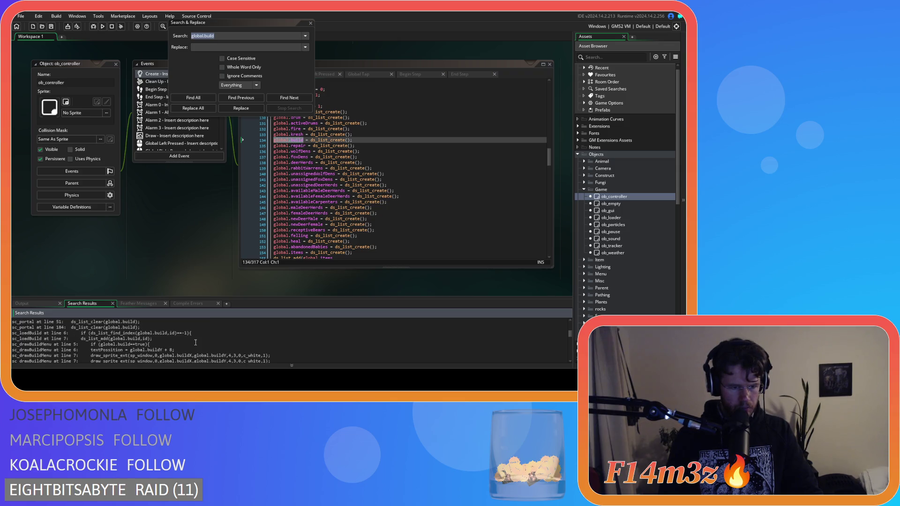
{"action": "scroll", "coordinate": [195, 343], "scroll_direction": "down", "scroll_amount": 3}
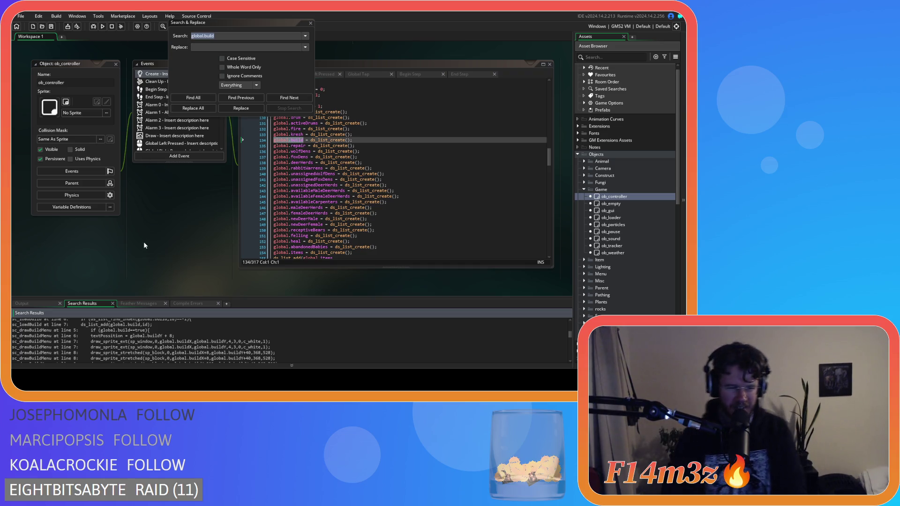
{"action": "right_click", "coordinate": [136, 254]}
{"action": "mouse_move", "coordinate": [146, 263]}
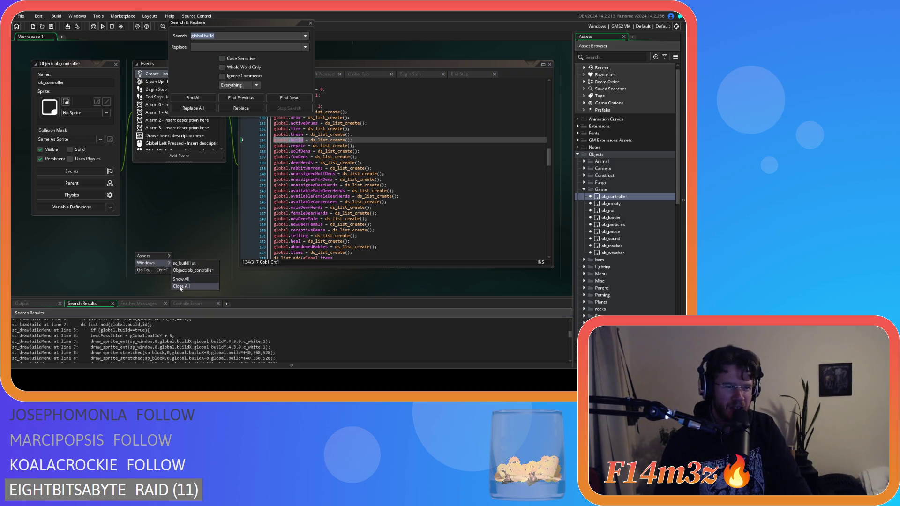
Close all editors and the project search, then view ob_gui's Create event code.
{"action": "left_click", "coordinate": [180, 284]}
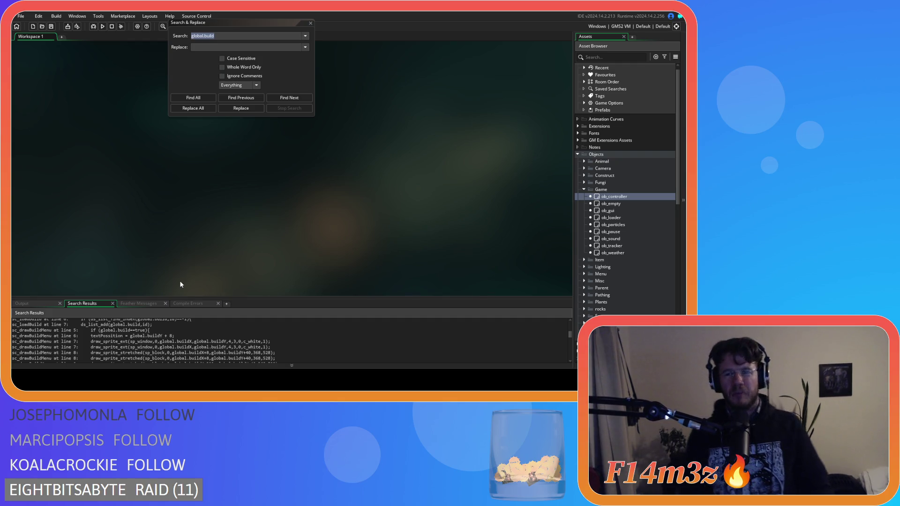
{"action": "left_click", "coordinate": [311, 23]}
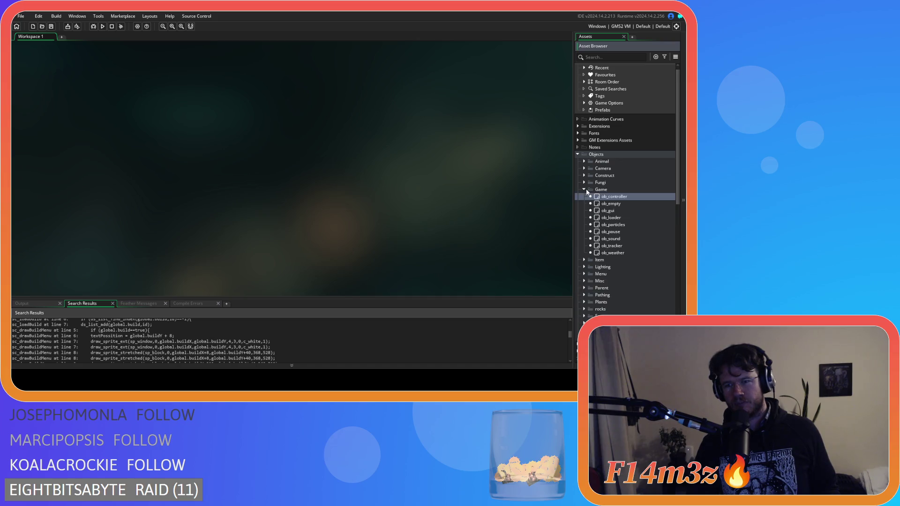
{"action": "double_click", "coordinate": [610, 211]}
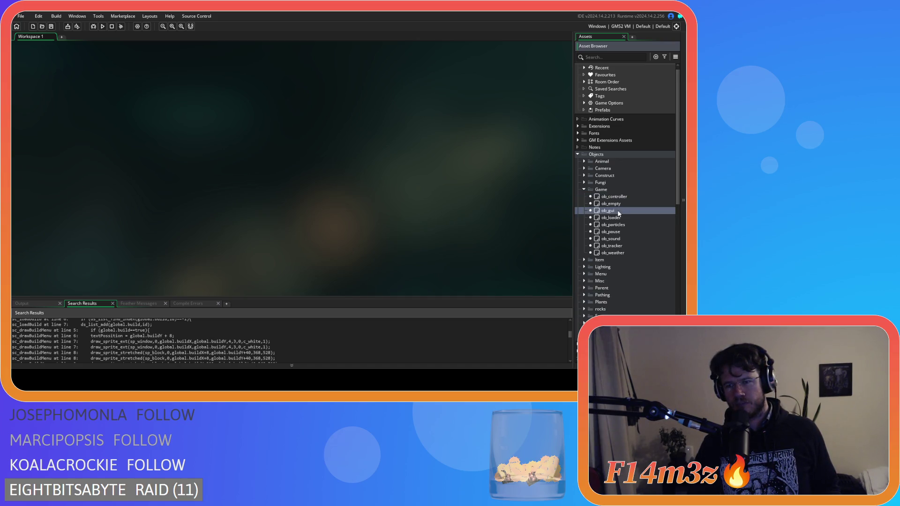
{"action": "left_click", "coordinate": [256, 102]}
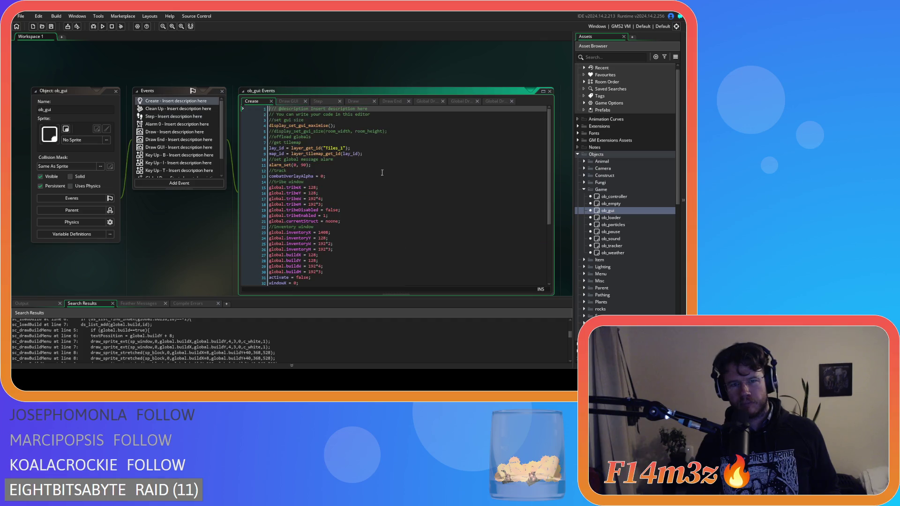
{"action": "scroll", "coordinate": [623, 234], "scroll_direction": "down", "scroll_amount": 5}
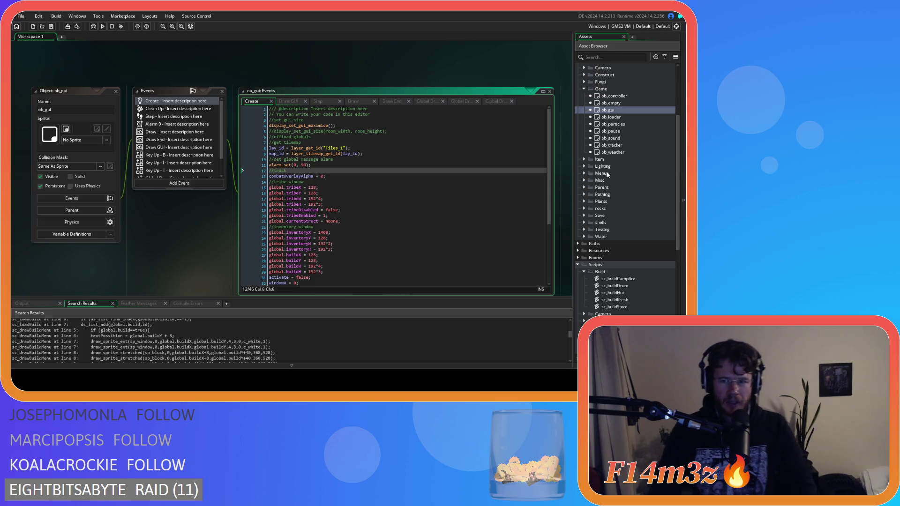
{"action": "scroll", "coordinate": [610, 187], "scroll_direction": "down", "scroll_amount": 3}
{"action": "scroll", "coordinate": [587, 216], "scroll_direction": "down", "scroll_amount": 3}
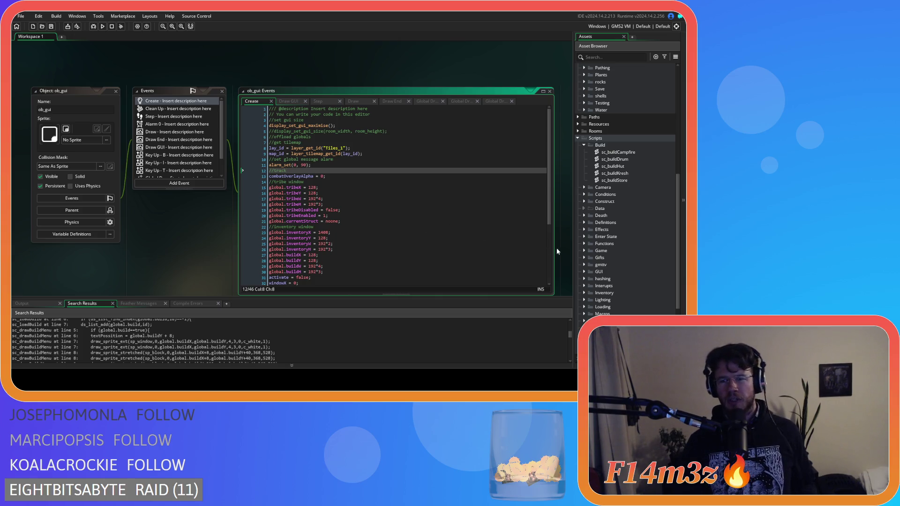
{"action": "scroll", "coordinate": [620, 269], "scroll_direction": "down", "scroll_amount": 3}
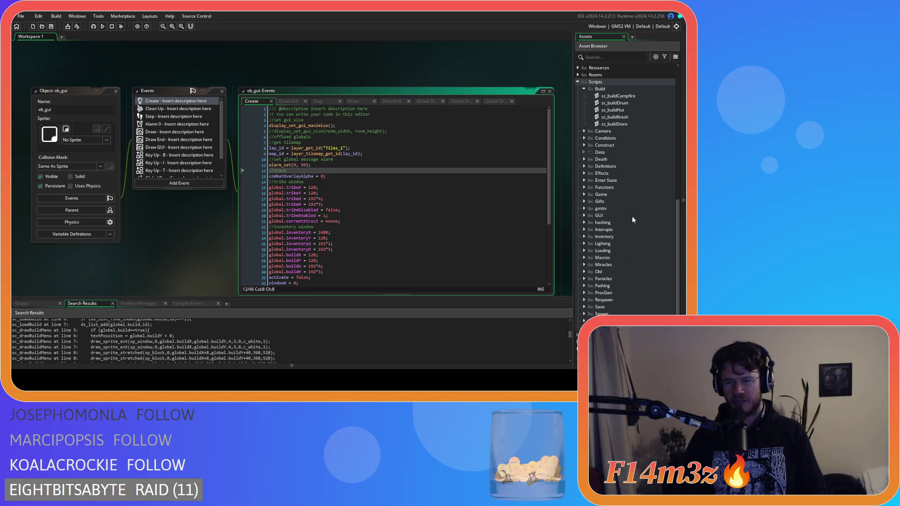
Select the GUI scripts folder, then the ob_creator object in the Asset Browser.
{"action": "left_click", "coordinate": [602, 216]}
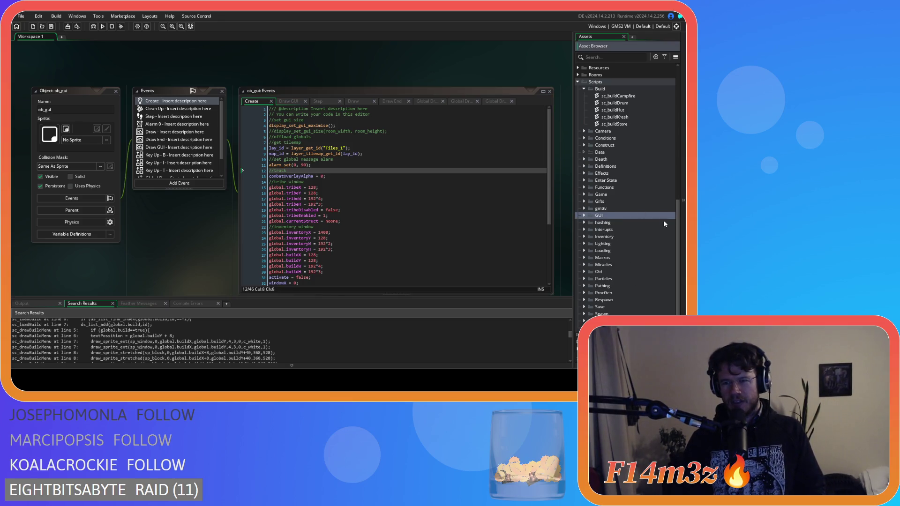
{"action": "scroll", "coordinate": [663, 220], "scroll_direction": "up", "scroll_amount": 1}
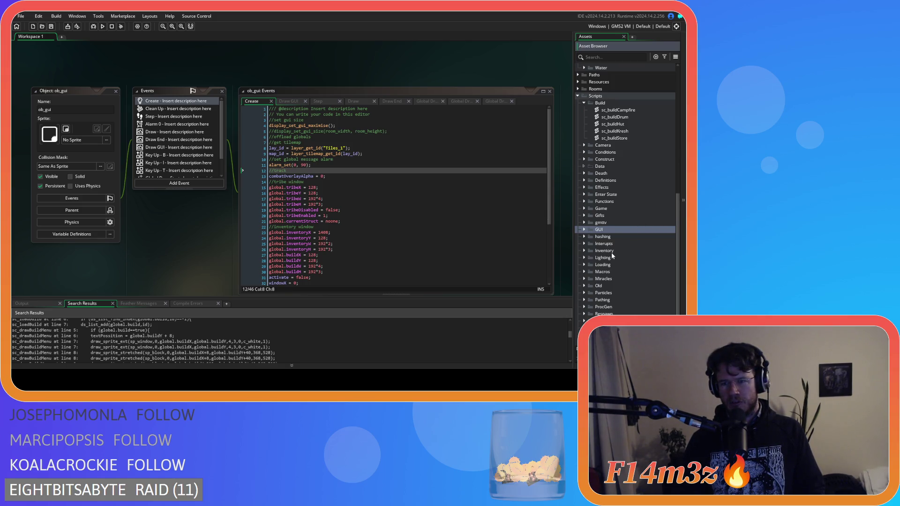
{"action": "scroll", "coordinate": [600, 230], "scroll_direction": "up", "scroll_amount": 10}
{"action": "left_click", "coordinate": [584, 201]}
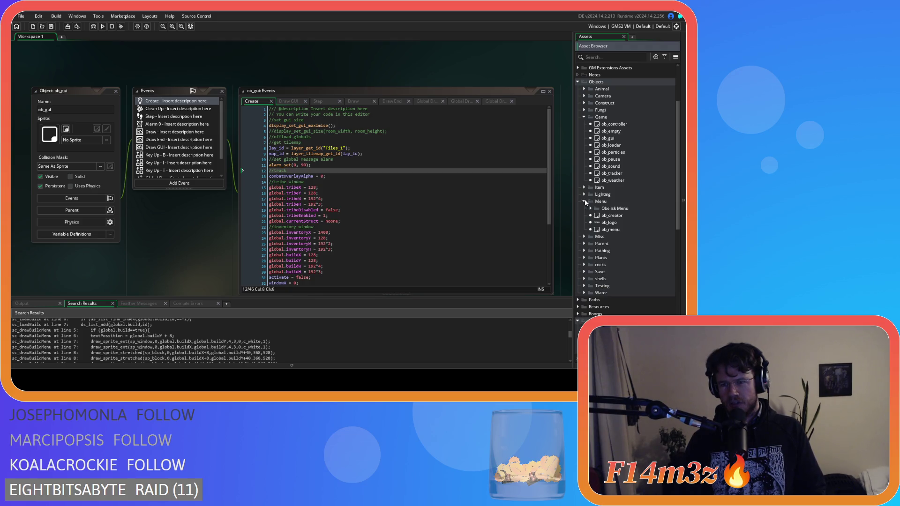
In ob_creator's Create code, rename line 59's flag to global.buildMenu = false.
{"action": "double_click", "coordinate": [610, 216]}
{"action": "scroll", "coordinate": [288, 123], "scroll_direction": "down", "scroll_amount": 10}
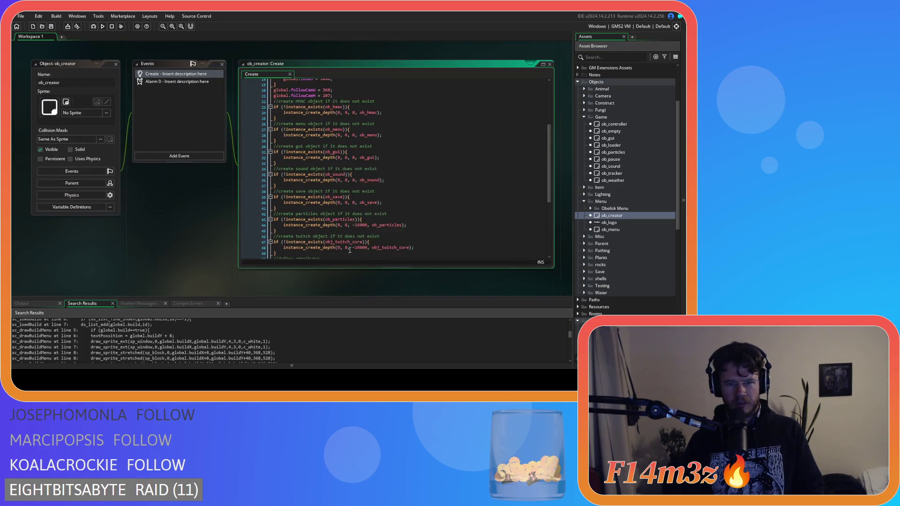
{"action": "left_click", "coordinate": [306, 225]}
{"action": "type", "text": "<enu = false;"}
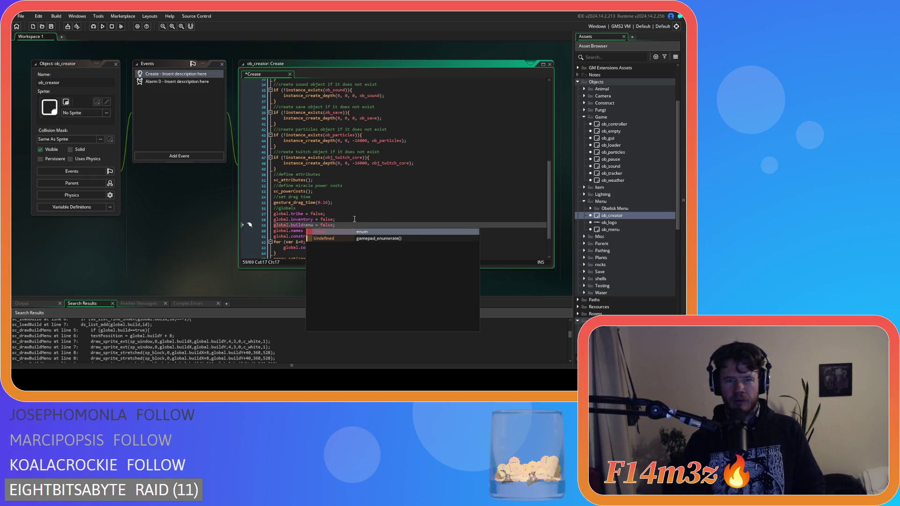
{"action": "key", "text": "Escape"}
{"action": "key", "text": "End"}
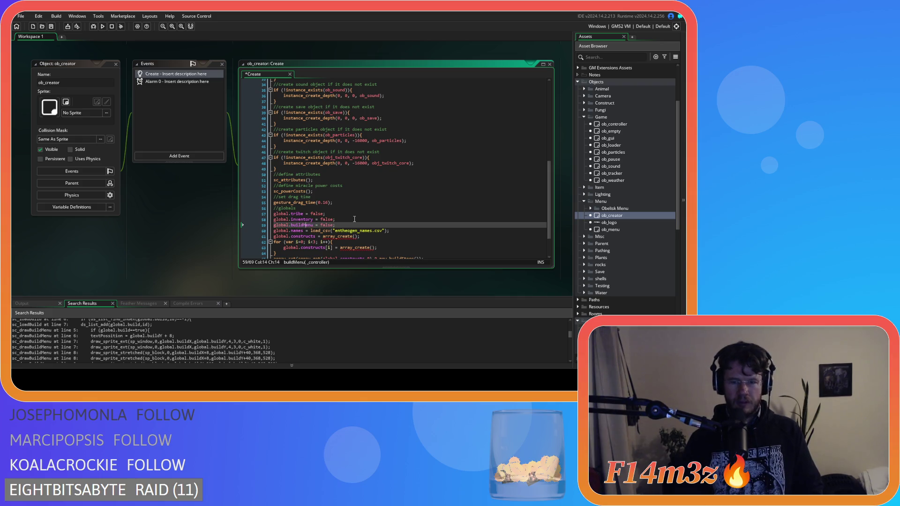
{"action": "double_click", "coordinate": [303, 225]}
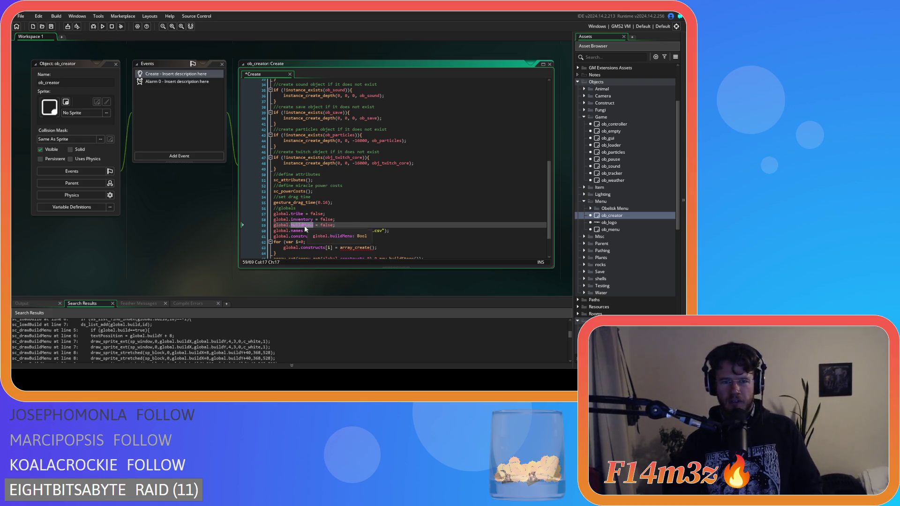
Close all open editor windows from the workspace's Windows menu.
{"action": "right_click", "coordinate": [201, 212]}
{"action": "mouse_move", "coordinate": [211, 222]}
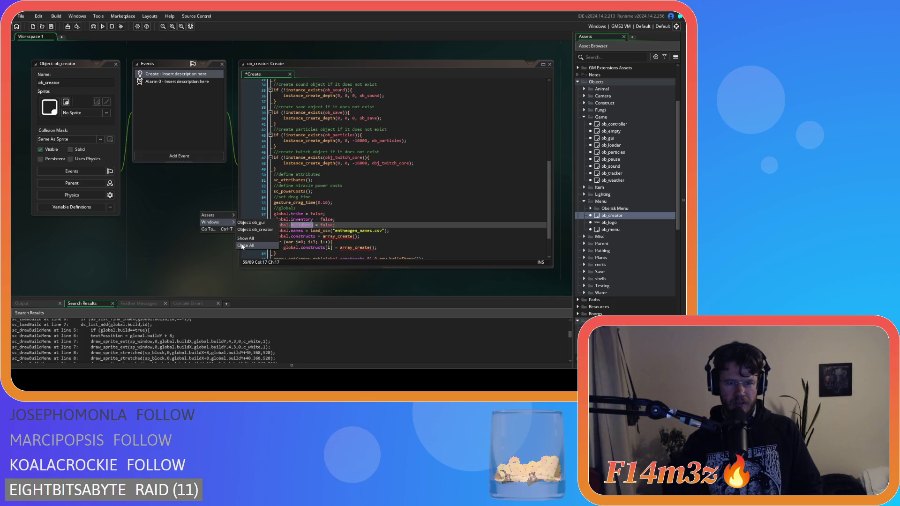
{"action": "left_click", "coordinate": [269, 246]}
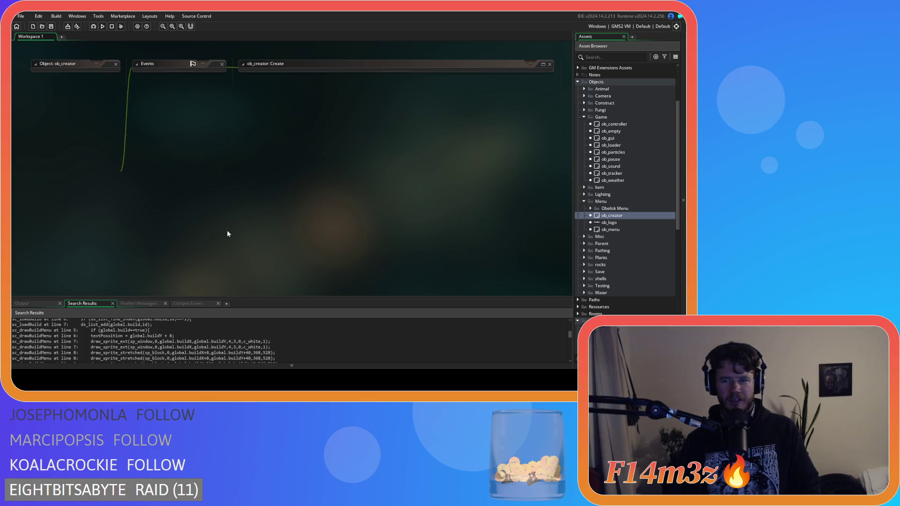
Change global.build to global.buildMenu on lines 17–18 of ob_controller's Global Left Pressed and save.
{"action": "left_click", "coordinate": [585, 201]}
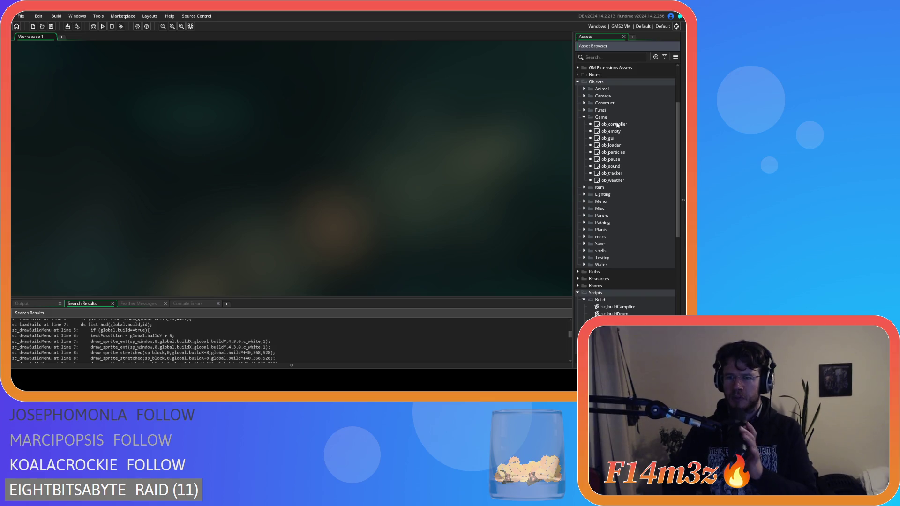
{"action": "double_click", "coordinate": [605, 126]}
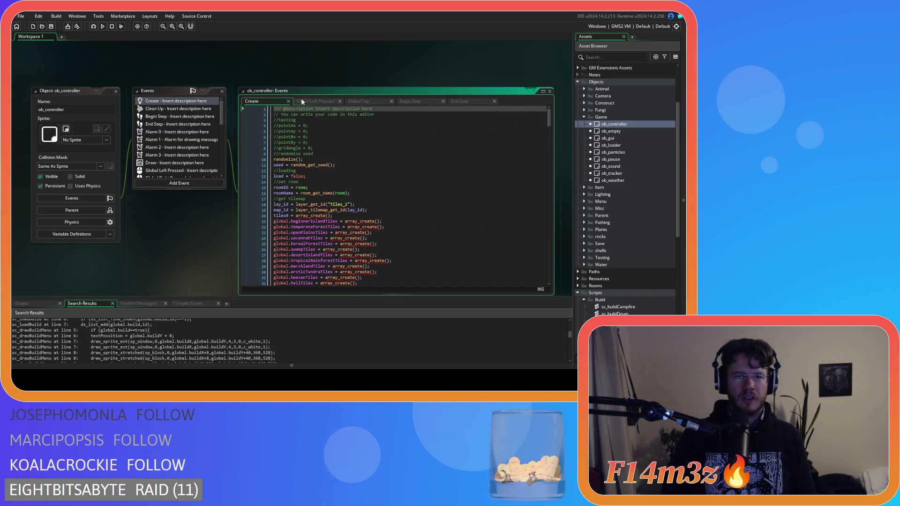
{"action": "left_click", "coordinate": [302, 100]}
{"action": "left_click", "coordinate": [334, 198]}
{"action": "type", "text": "Menu"}
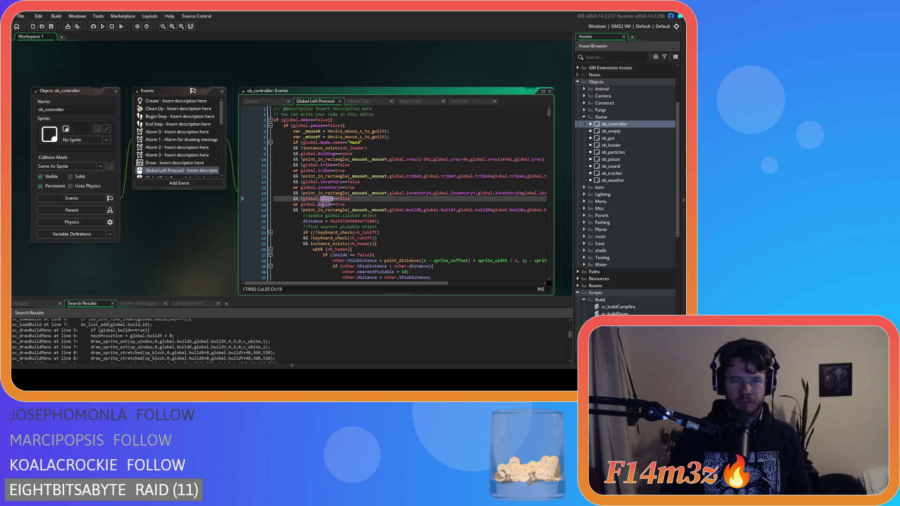
{"action": "left_click", "coordinate": [326, 204]}
{"action": "type", "text": "Menu"}
{"action": "key", "text": "ctrl+s"}
{"action": "scroll", "coordinate": [404, 248], "scroll_direction": "down", "scroll_amount": 5}
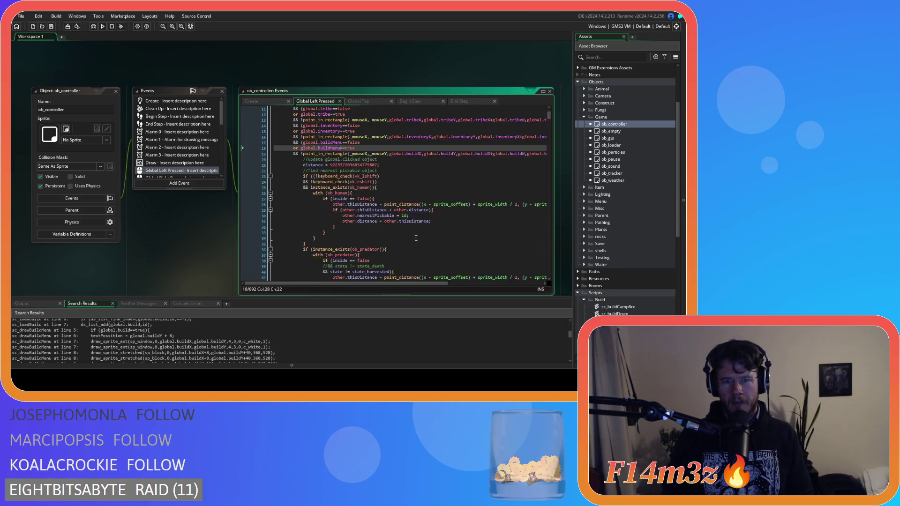
{"action": "scroll", "coordinate": [406, 237], "scroll_direction": "up", "scroll_amount": 6}
Change global.build to global.buildMenu on lines 14–15 of the Global Tap event and save.
{"action": "left_click", "coordinate": [361, 102]}
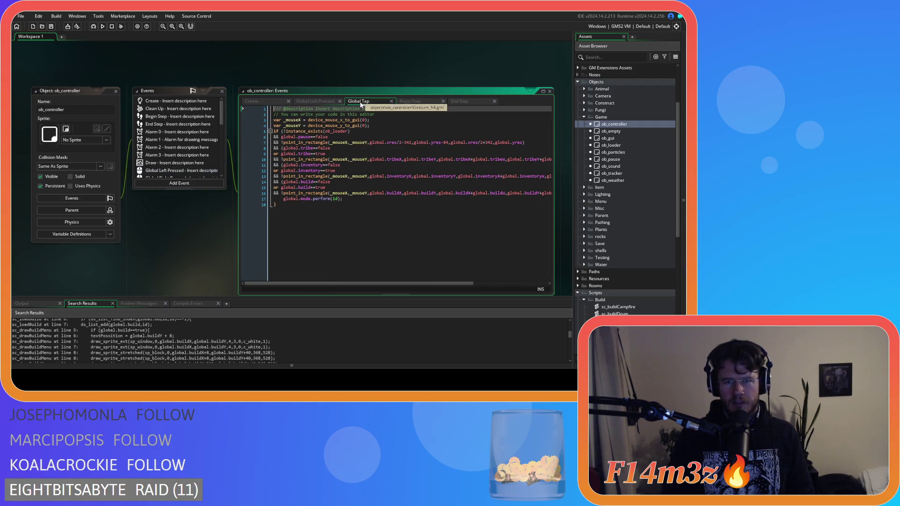
{"action": "left_click", "coordinate": [313, 182]}
{"action": "type", "text": "Menu"}
{"action": "left_click", "coordinate": [313, 188]}
{"action": "type", "text": "Menu"}
{"action": "key", "text": "ctrl+s"}
{"action": "left_click", "coordinate": [470, 212]}
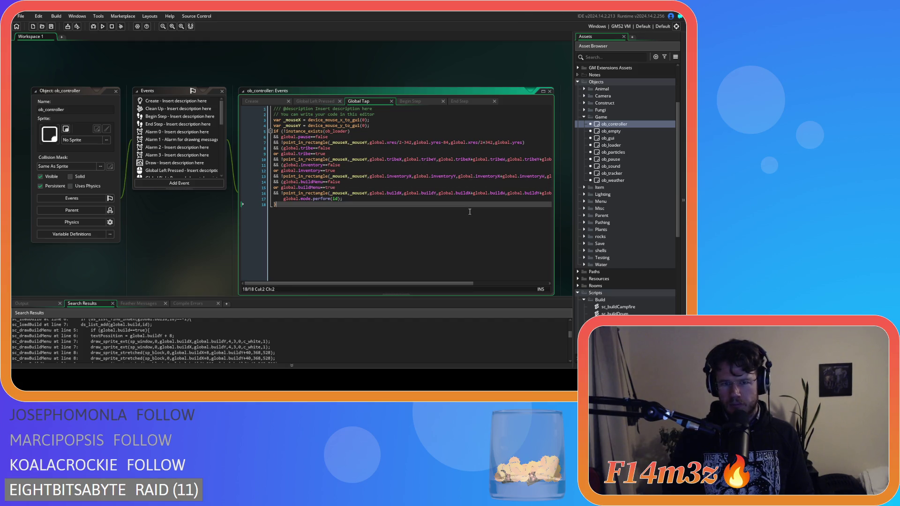
{"action": "left_click", "coordinate": [474, 201]}
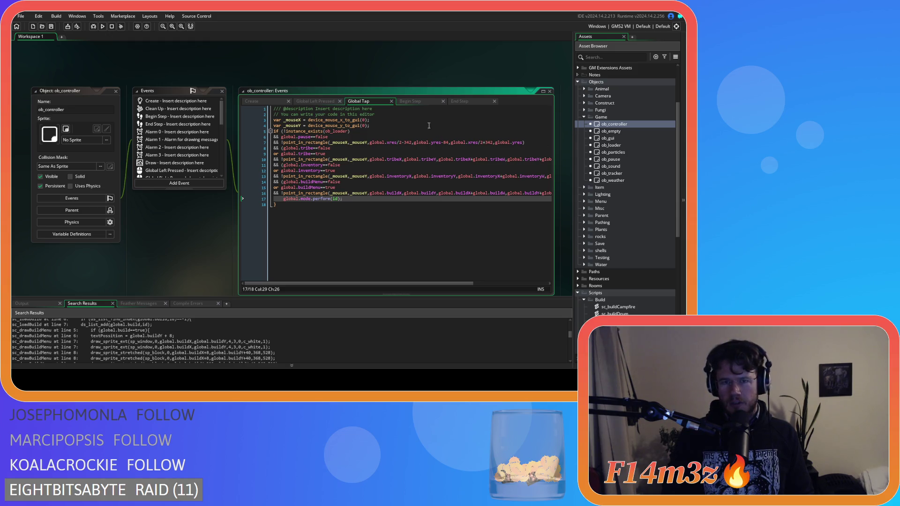
{"action": "scroll", "coordinate": [192, 153], "scroll_direction": "down", "scroll_amount": 3}
{"action": "scroll", "coordinate": [161, 157], "scroll_direction": "down", "scroll_amount": 5}
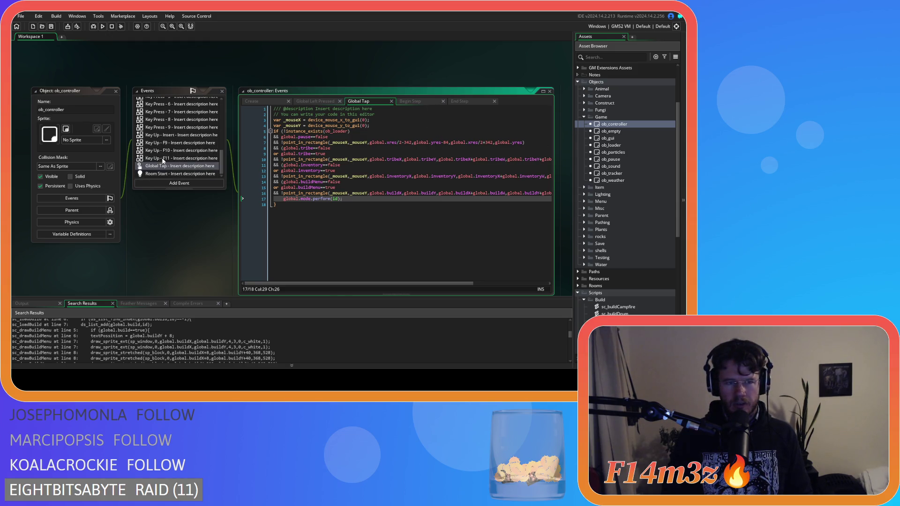
Make ob_camera's Global Drag Start check on line 13 use global.buildMenu.
{"action": "left_click", "coordinate": [584, 95]}
{"action": "double_click", "coordinate": [612, 102]}
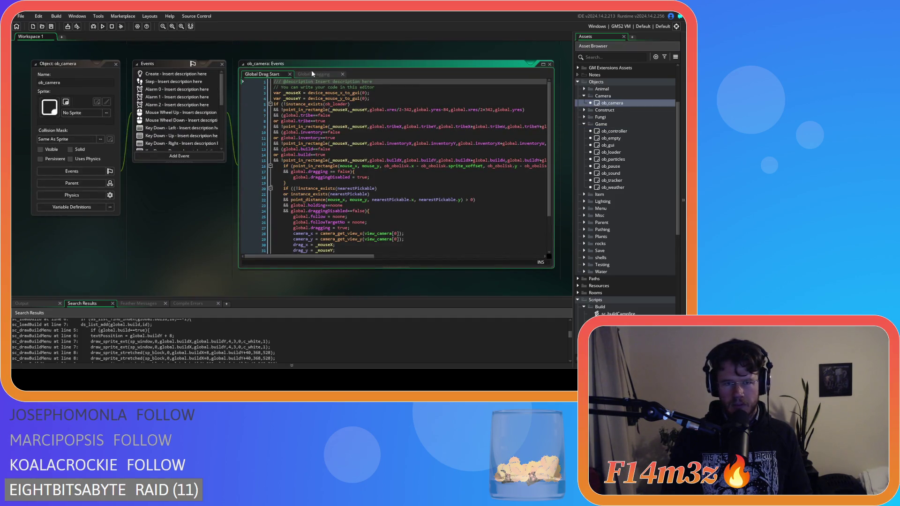
{"action": "left_click_drag", "start_coordinate": [311, 149], "coordinate": [311, 155]}
{"action": "type", "text": "Menu"}
{"action": "left_click", "coordinate": [380, 166]}
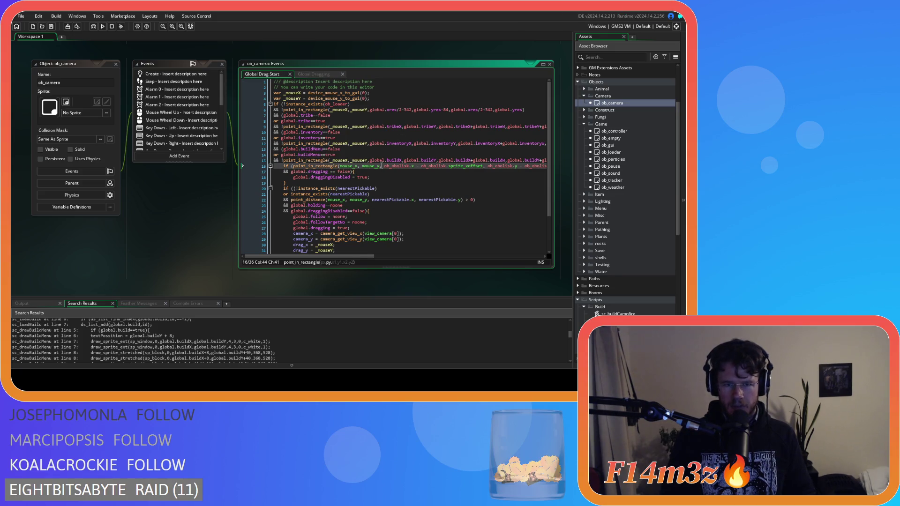
{"action": "scroll", "coordinate": [381, 165], "scroll_direction": "down", "scroll_amount": 3}
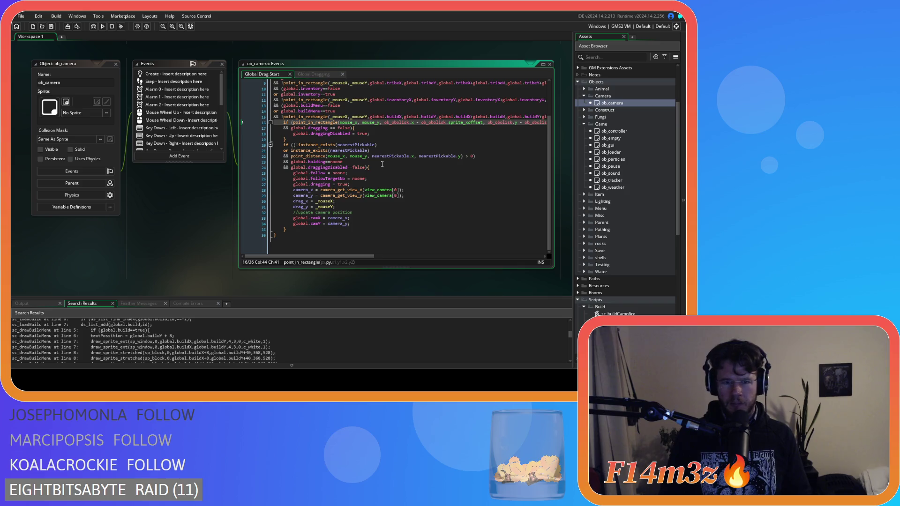
Change ob_gui's Global Drag Start check on line 21 to global.buildMenu, then open ob_pause.
{"action": "double_click", "coordinate": [608, 144]}
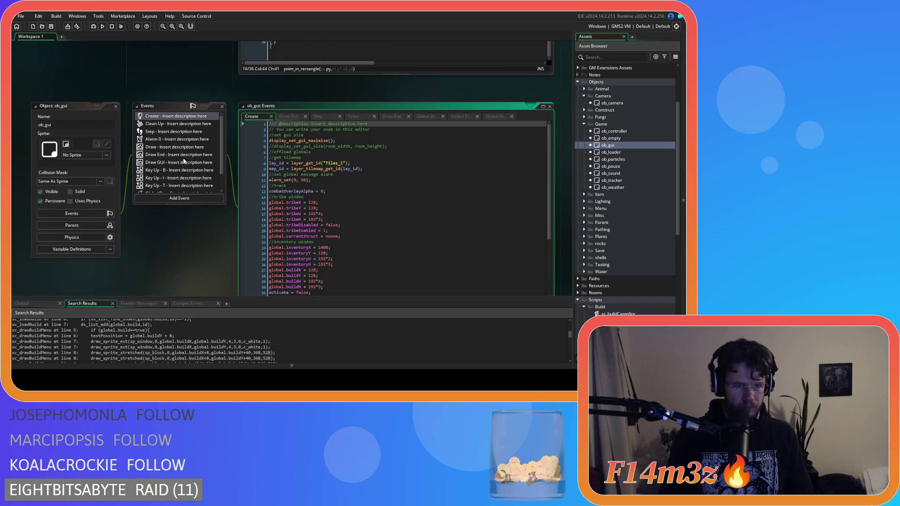
{"action": "left_click", "coordinate": [177, 174]}
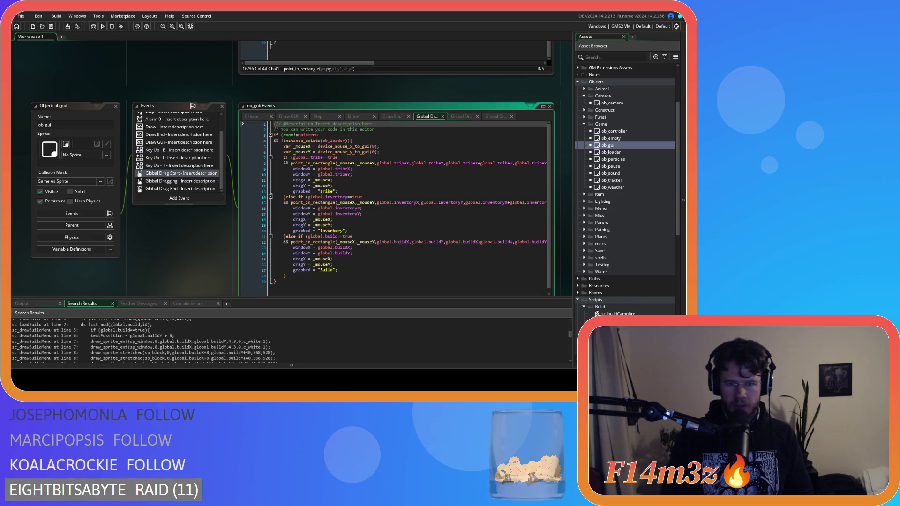
{"action": "left_click", "coordinate": [329, 237]}
{"action": "type", "text": "Menu"}
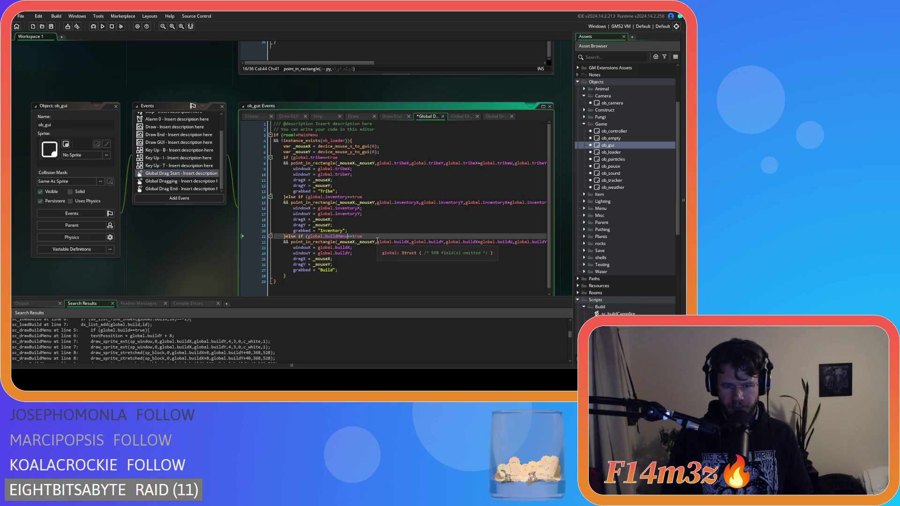
{"action": "double_click", "coordinate": [611, 167]}
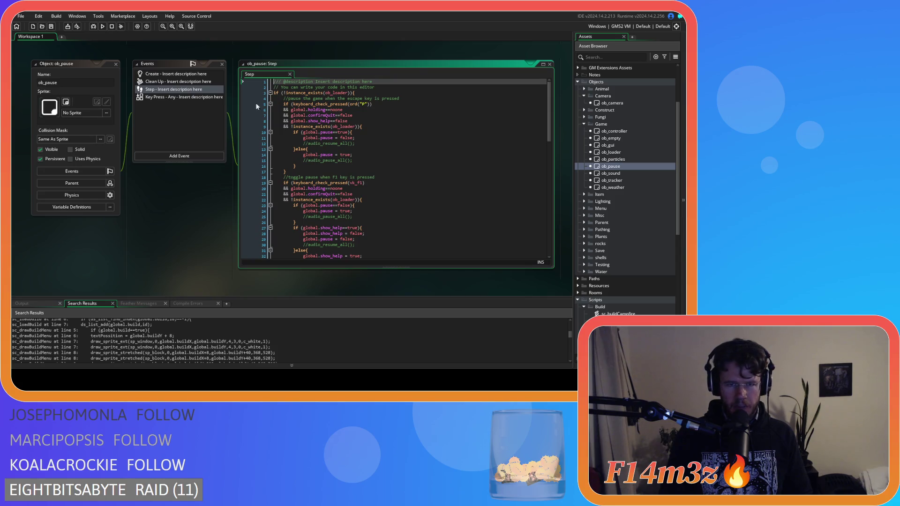
In ob_pause's Step event, change global.build to global.buildMenu on lines 42 and 45.
{"action": "left_click", "coordinate": [180, 97]}
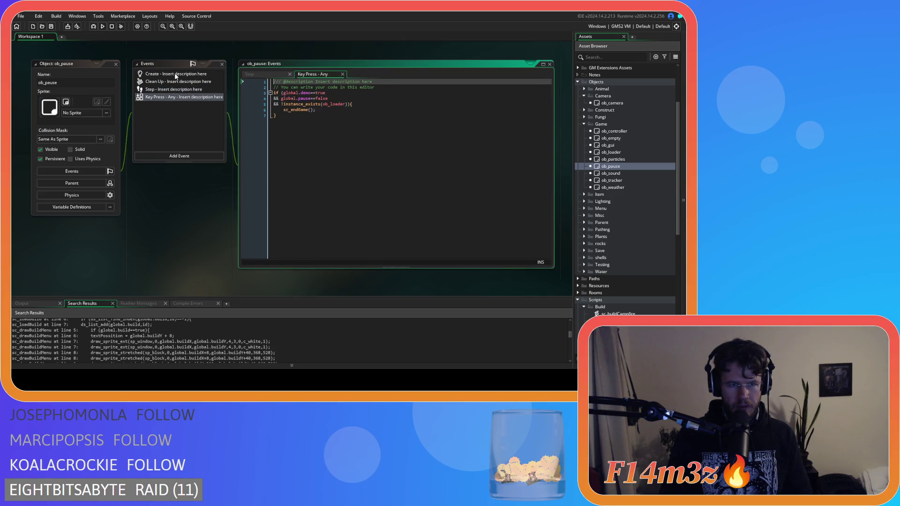
{"action": "left_click", "coordinate": [174, 74]}
{"action": "left_click", "coordinate": [173, 89]}
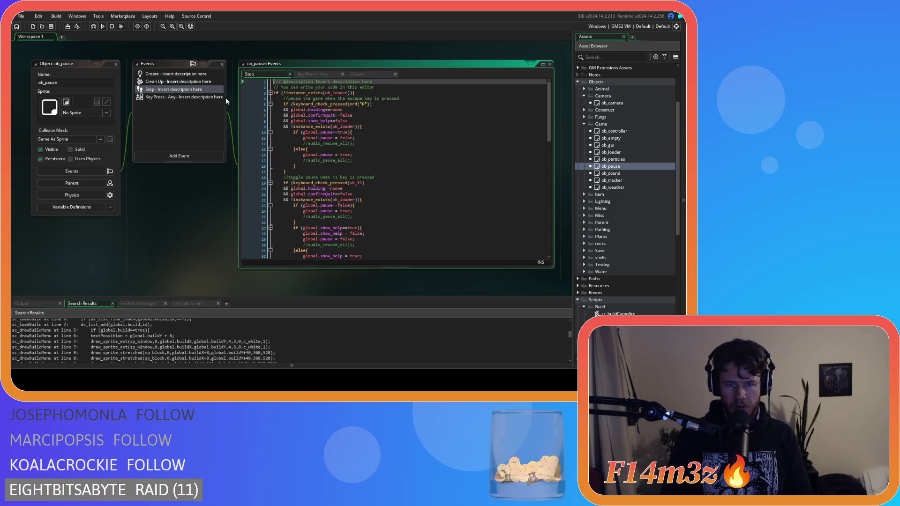
{"action": "scroll", "coordinate": [401, 124], "scroll_direction": "down", "scroll_amount": 10}
{"action": "left_click", "coordinate": [333, 143]}
{"action": "type", "text": "Menu"}
{"action": "left_click", "coordinate": [343, 160]}
{"action": "type", "text": "Menu"}
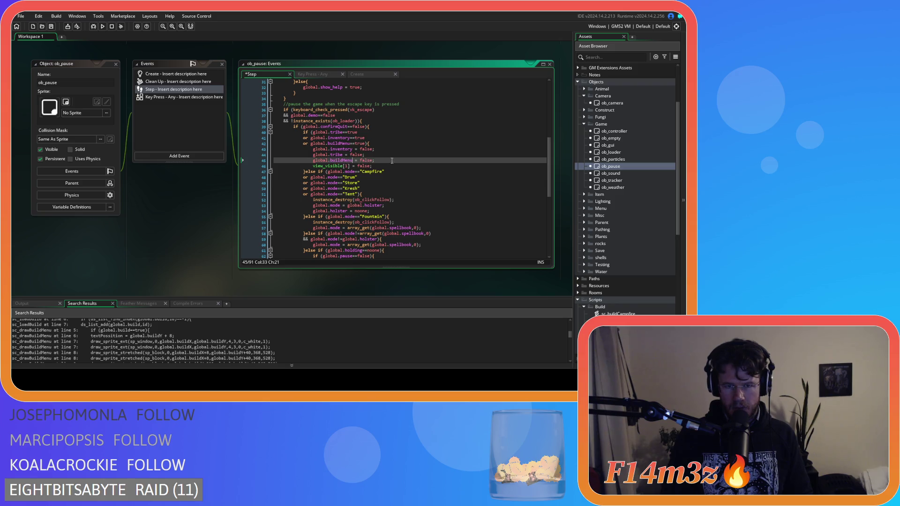
Close all open editor windows from the workspace's Windows menu.
{"action": "right_click", "coordinate": [151, 218]}
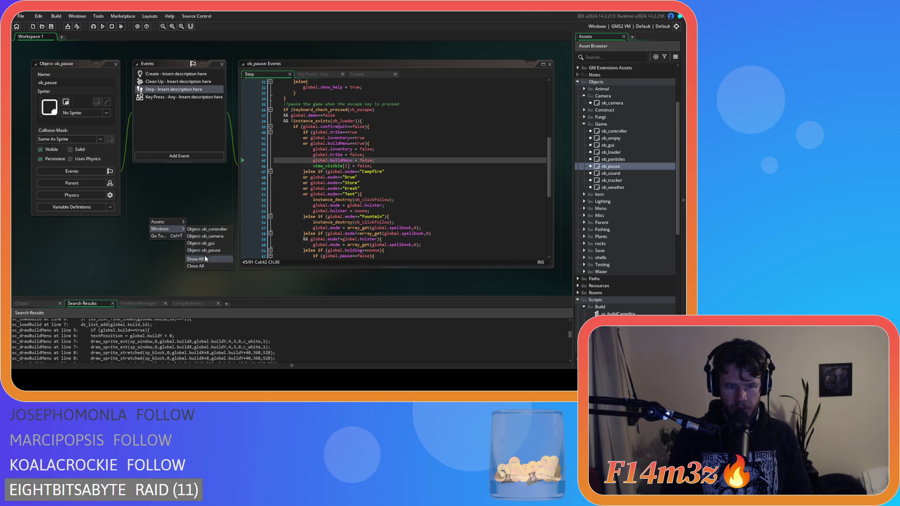
{"action": "left_click", "coordinate": [204, 255]}
{"action": "scroll", "coordinate": [605, 220], "scroll_direction": "down", "scroll_amount": 5}
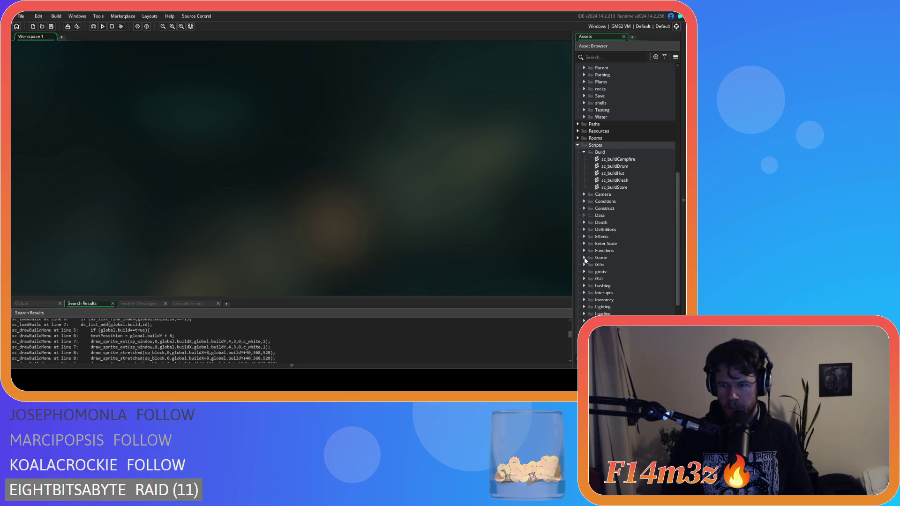
In sc_buildMenu, change global.build to global.buildMenu on lines 5 and 11 and save.
{"action": "left_click", "coordinate": [585, 279]}
{"action": "scroll", "coordinate": [586, 276], "scroll_direction": "down", "scroll_amount": 3}
{"action": "left_click", "coordinate": [590, 216]}
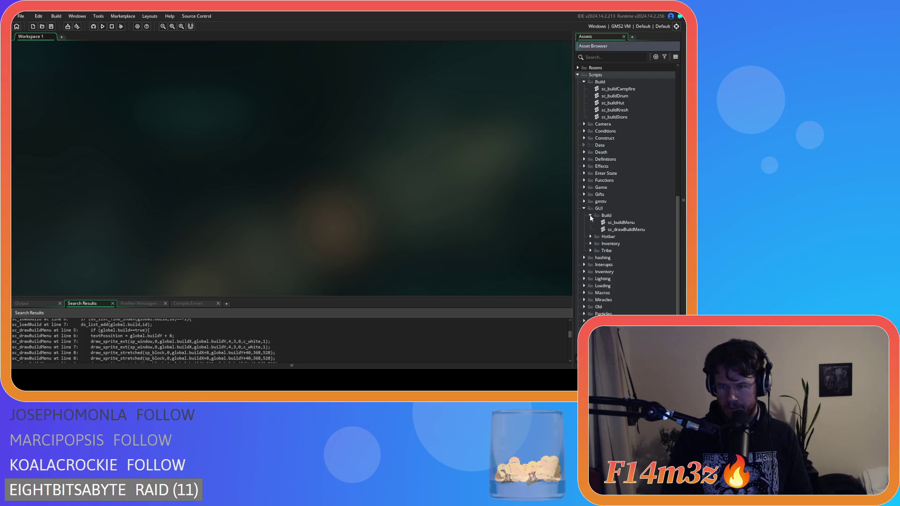
{"action": "left_click", "coordinate": [628, 224]}
{"action": "double_click", "coordinate": [628, 223]}
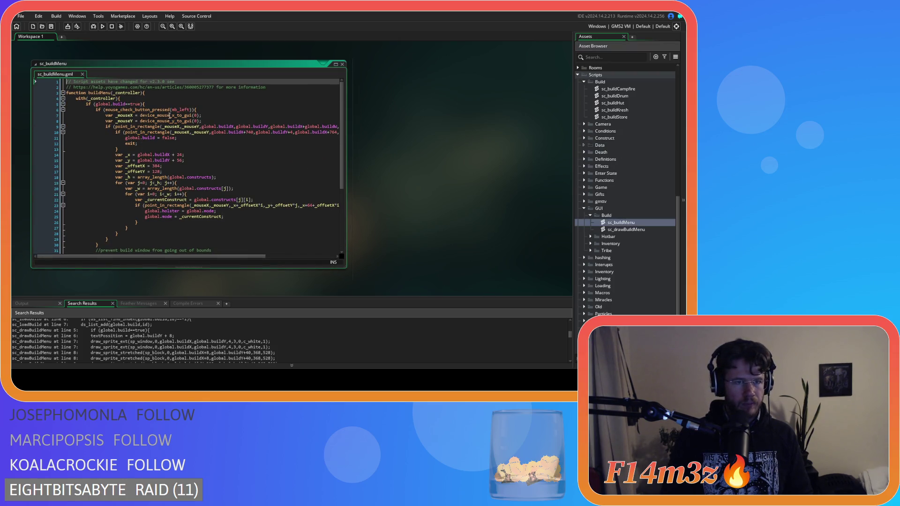
{"action": "left_click", "coordinate": [131, 104]}
{"action": "type", "text": "Menu"}
{"action": "left_click", "coordinate": [155, 138]}
{"action": "type", "text": "Menu"}
{"action": "scroll", "coordinate": [170, 168], "scroll_direction": "down", "scroll_amount": 6}
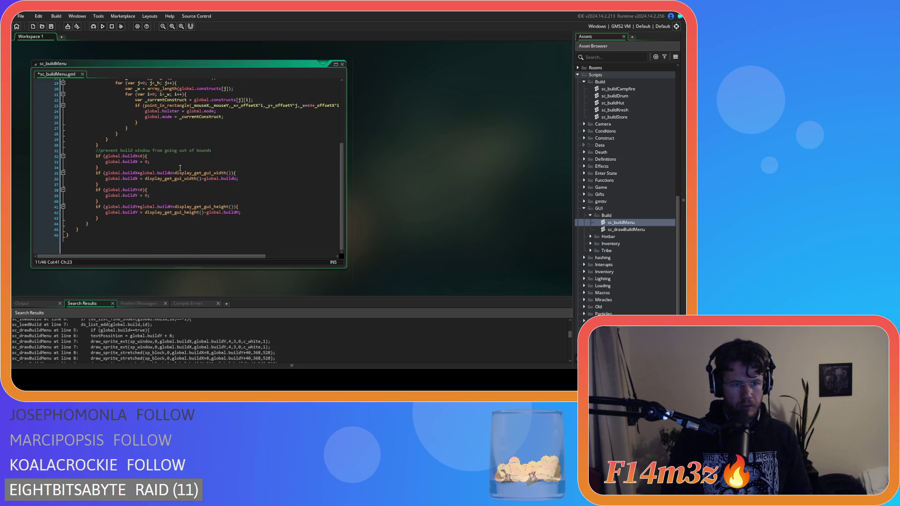
{"action": "key", "text": "ctrl+s"}
{"action": "scroll", "coordinate": [180, 168], "scroll_direction": "up", "scroll_amount": 5}
{"action": "scroll", "coordinate": [218, 177], "scroll_direction": "up", "scroll_amount": 1}
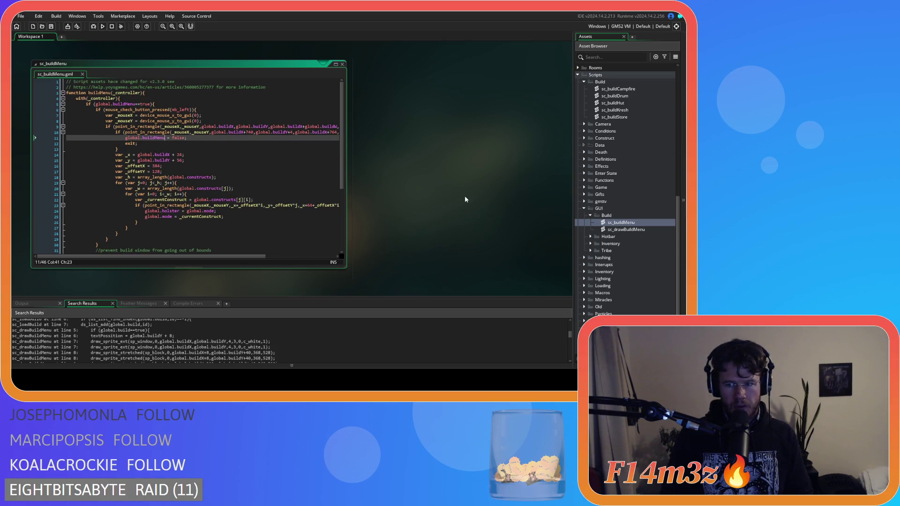
In sc_drawBuildMenu, change line 5's global.build to global.buildMenu and save.
{"action": "double_click", "coordinate": [624, 229]}
{"action": "left_click", "coordinate": [115, 104]}
{"action": "key", "text": "Right"}
{"action": "key", "text": "Right"}
{"action": "key", "text": "Right"}
{"action": "type", "text": "Menu"}
{"action": "scroll", "coordinate": [274, 159], "scroll_direction": "down", "scroll_amount": 2}
{"action": "scroll", "coordinate": [265, 142], "scroll_direction": "up", "scroll_amount": 2}
{"action": "key", "text": "ctrl+s"}
Close all open editor windows, including the build-menu drawing script.
{"action": "right_click", "coordinate": [396, 129]}
{"action": "left_click", "coordinate": [460, 164]}
{"action": "right_click", "coordinate": [395, 132]}
{"action": "mouse_move", "coordinate": [417, 141]}
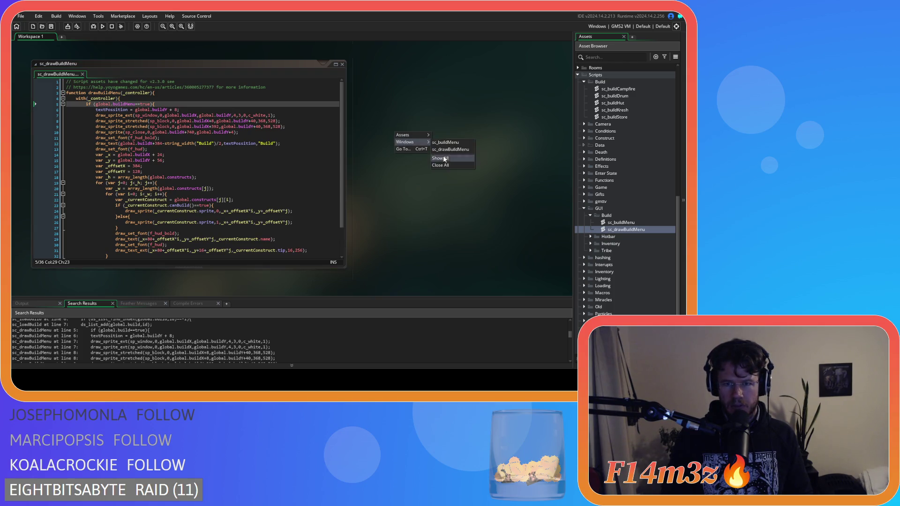
{"action": "left_click", "coordinate": [448, 165]}
{"action": "left_click", "coordinate": [590, 216]}
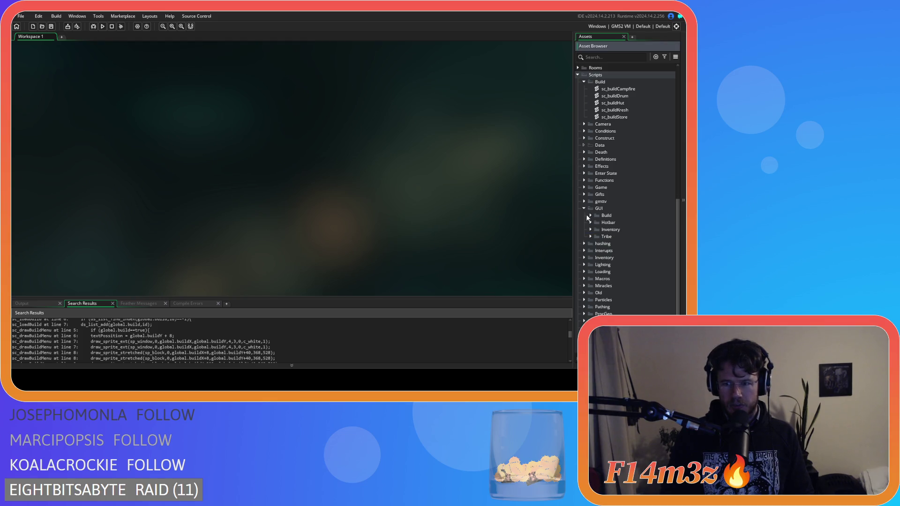
Collapse the Scripts and Objects folders in the Asset Browser and build-run the game with F5.
{"action": "left_click", "coordinate": [578, 75]}
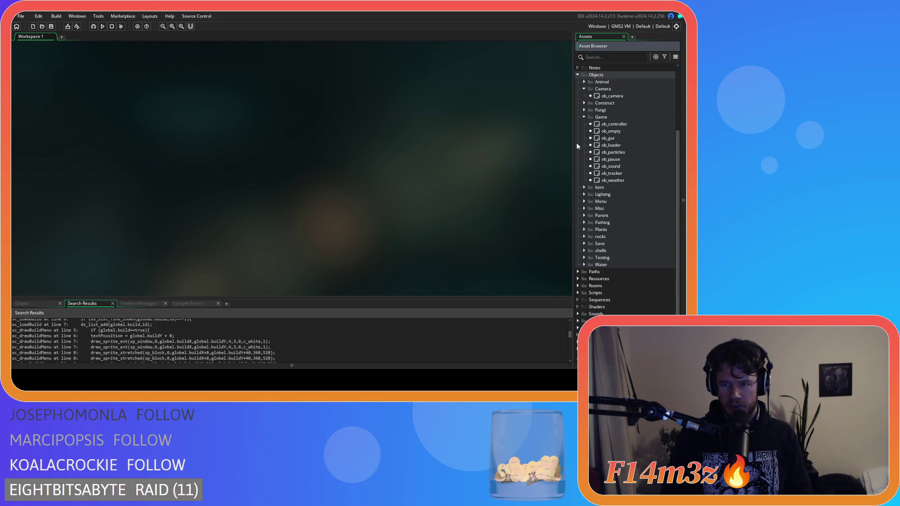
{"action": "left_click", "coordinate": [584, 116]}
{"action": "left_click", "coordinate": [584, 155]}
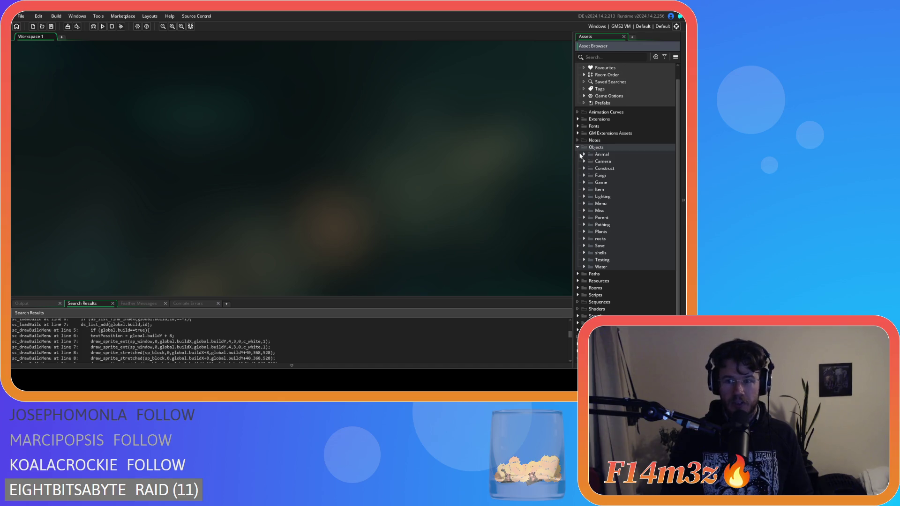
{"action": "left_click", "coordinate": [578, 147]}
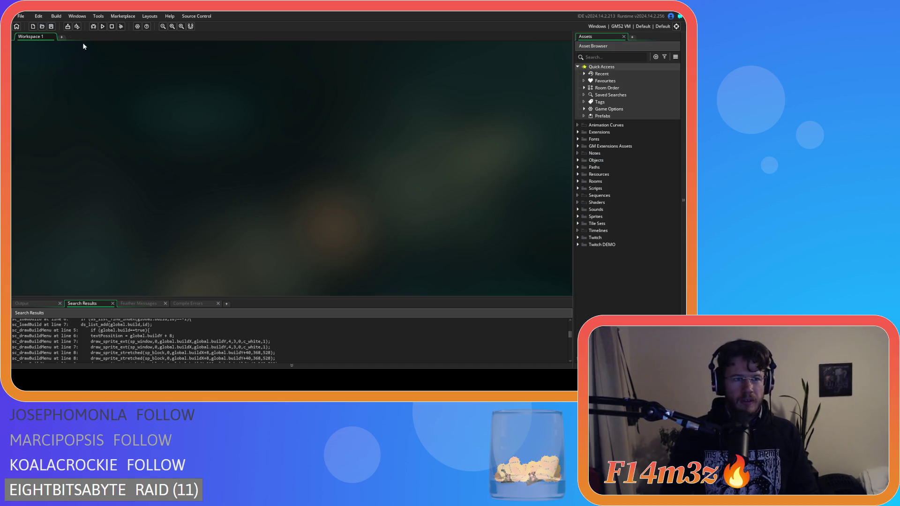
{"action": "key", "text": "F5"}
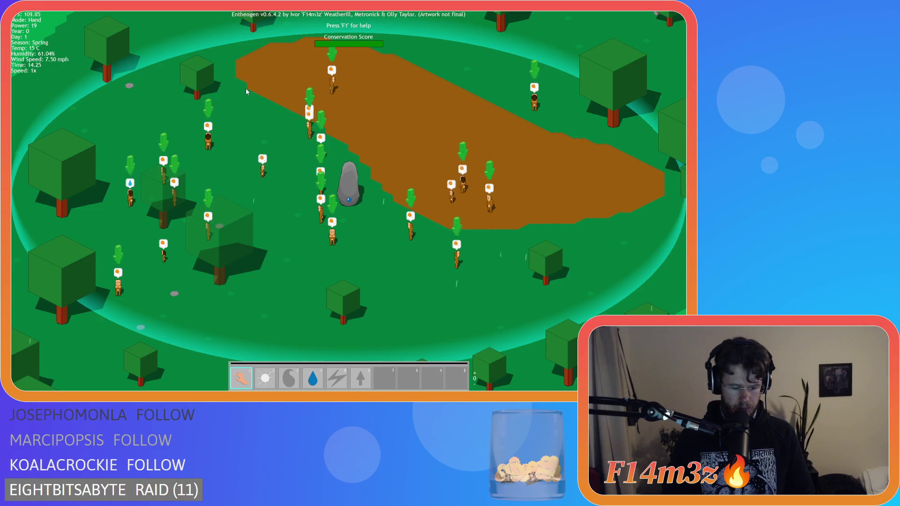
Quit the running game with Escape and confirm with Y.
{"action": "key", "text": "Escape"}
{"action": "key", "text": "y"}
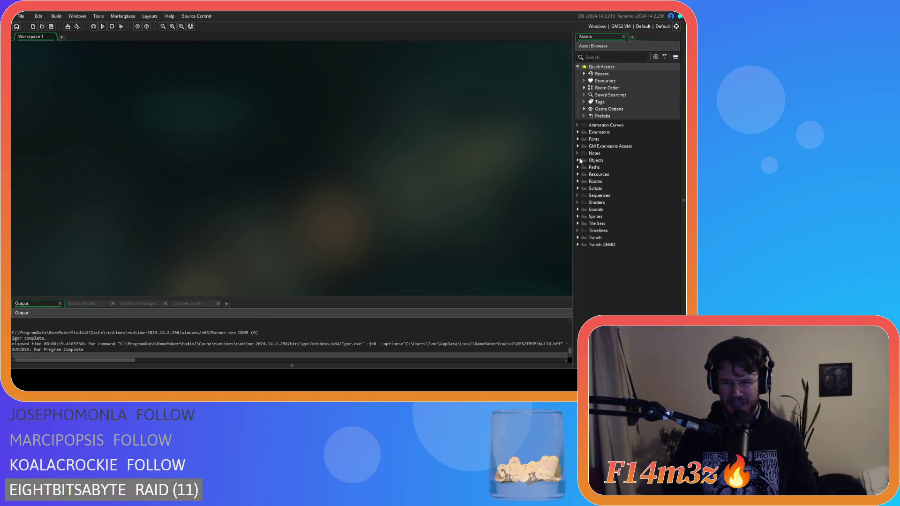
Open ob_gui's Key Up - B event code after closing its other open event tabs.
{"action": "left_click", "coordinate": [578, 160]}
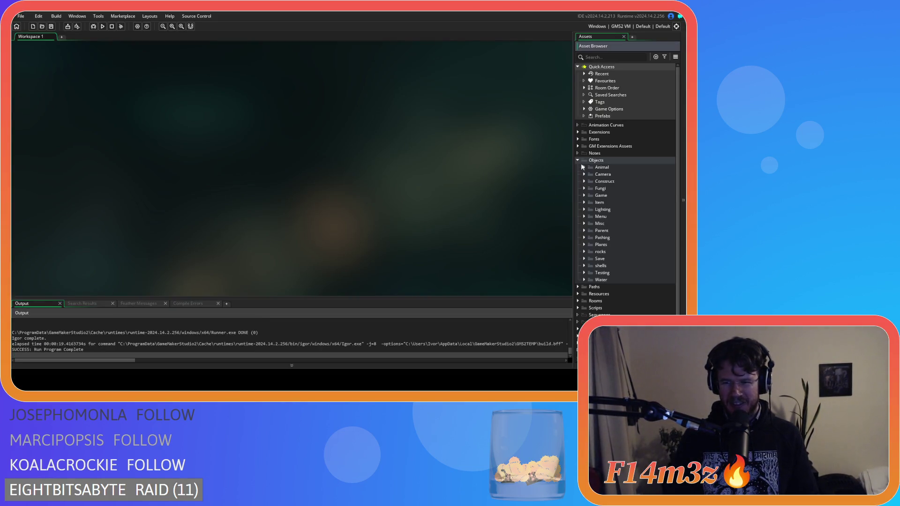
{"action": "left_click", "coordinate": [583, 195]}
{"action": "double_click", "coordinate": [613, 203]}
{"action": "scroll", "coordinate": [172, 172], "scroll_direction": "up", "scroll_amount": 2}
{"action": "left_click", "coordinate": [115, 91]}
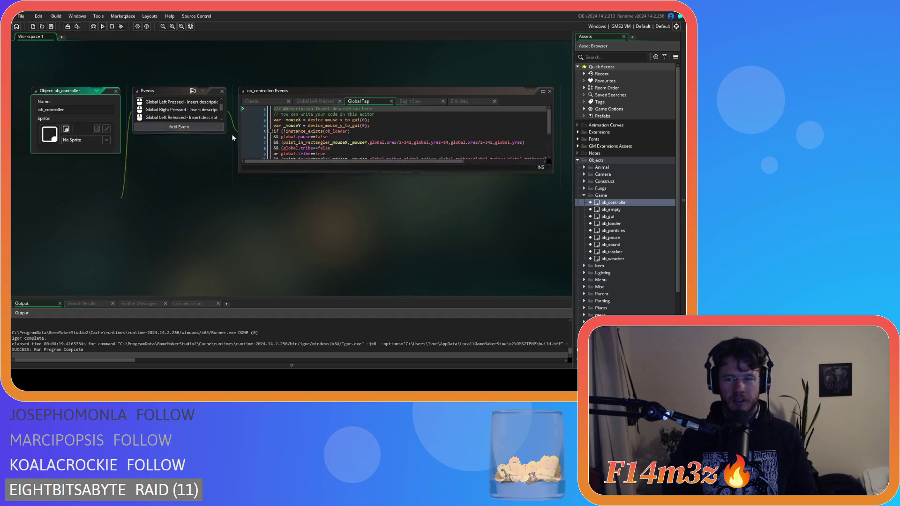
{"action": "double_click", "coordinate": [608, 216]}
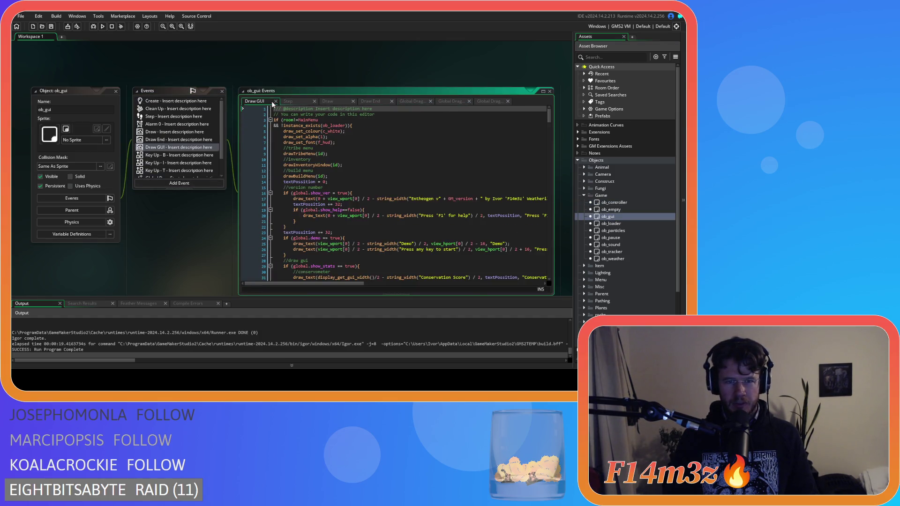
{"action": "left_click", "coordinate": [293, 101]}
{"action": "left_click", "coordinate": [294, 102]}
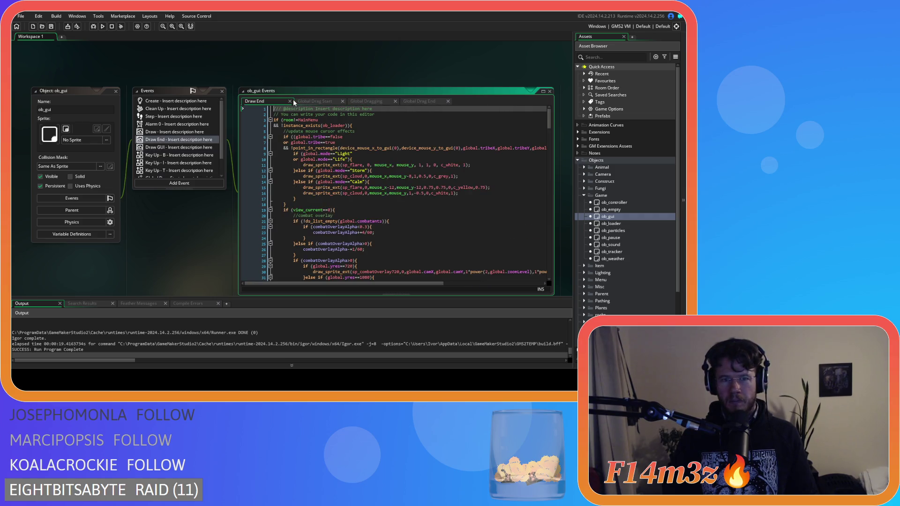
{"action": "left_click", "coordinate": [296, 101]}
{"action": "left_click", "coordinate": [295, 100]}
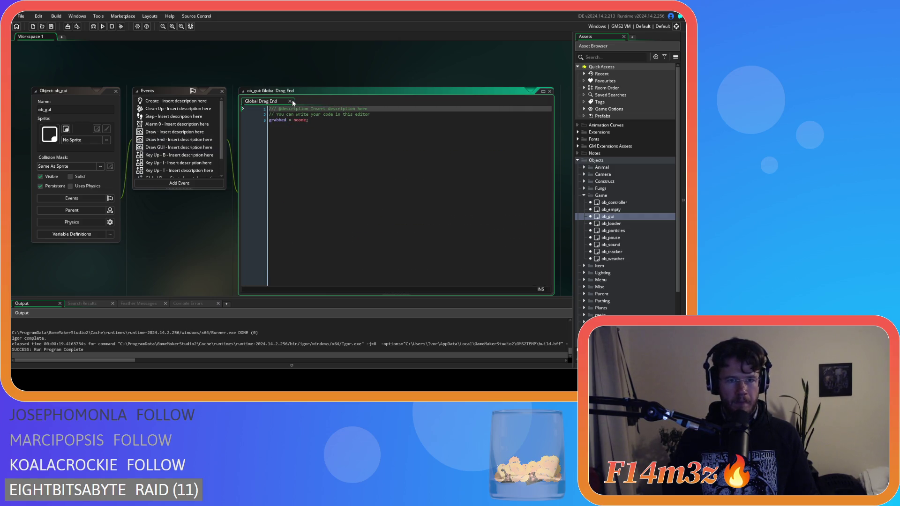
{"action": "left_click", "coordinate": [291, 100]}
{"action": "scroll", "coordinate": [169, 149], "scroll_direction": "down", "scroll_amount": 2}
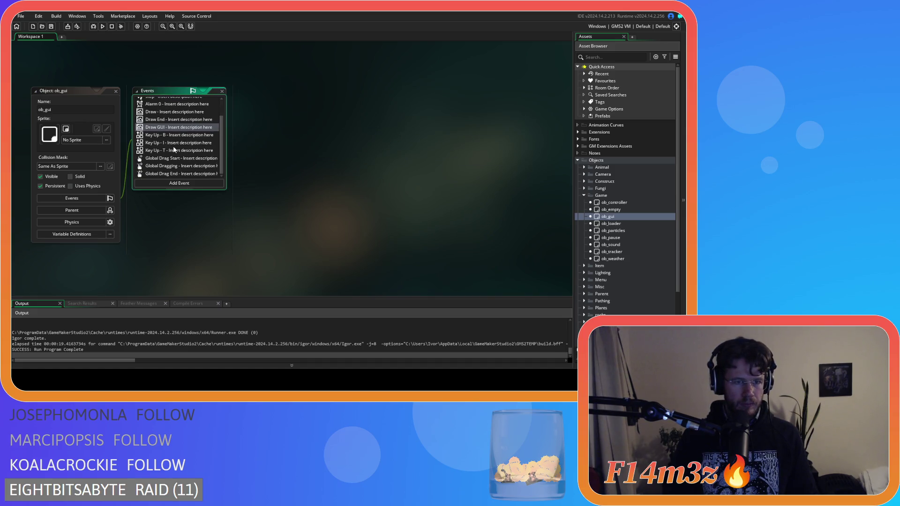
{"action": "left_click", "coordinate": [163, 136]}
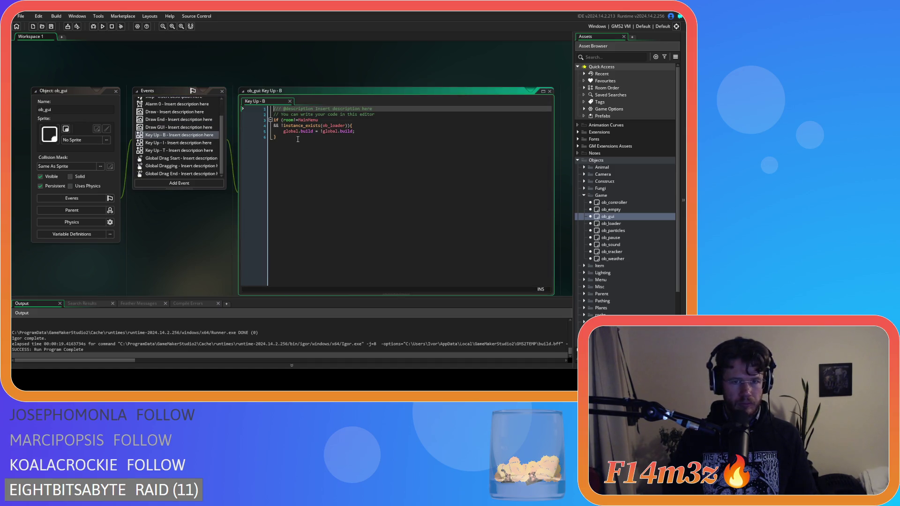
Change line 5 to global.buildMenu = !global.buildMenu; and relaunch the game with F5.
{"action": "left_click", "coordinate": [313, 131]}
{"action": "type", "text": "Menu"}
{"action": "double_click", "coordinate": [357, 131]}
{"action": "type", "text": "buildMenu"}
{"action": "key", "text": "F5"}
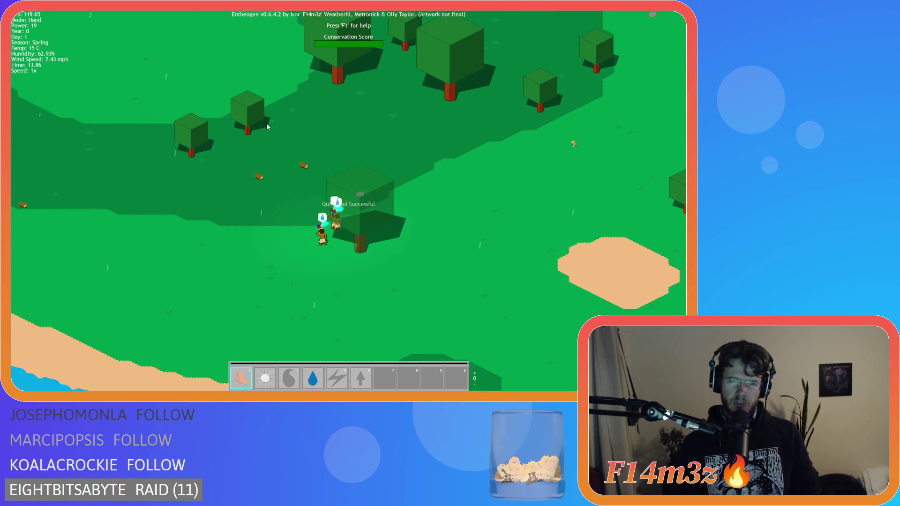
Toggle the in-game Build menu with B to list Store, Tent, Creche, Drum and Campfire.
{"action": "key", "text": "b"}
{"action": "key", "text": "b"}
{"action": "key", "text": "b"}
{"action": "key", "text": "b"}
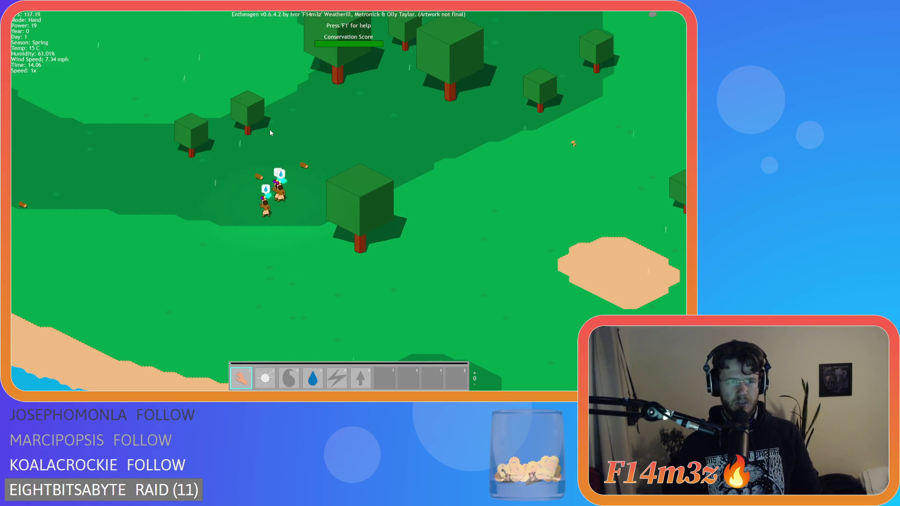
{"action": "key", "text": "b"}
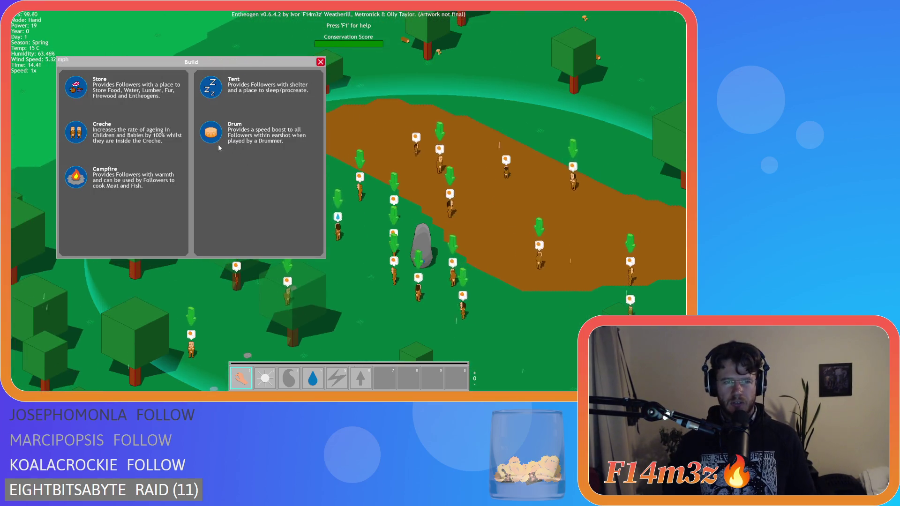
Place a tent, a store plot, two more construct plots and a campfire on the map.
{"action": "left_click", "coordinate": [211, 86]}
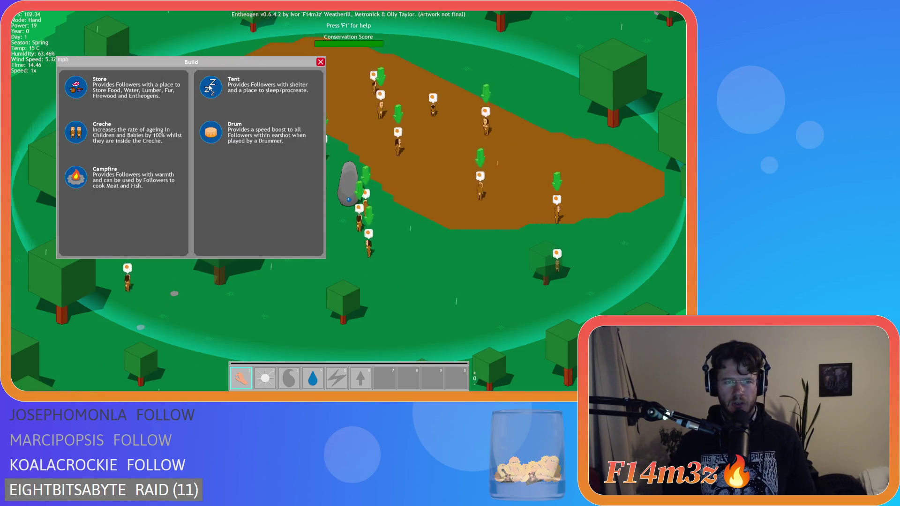
{"action": "left_click", "coordinate": [460, 90]}
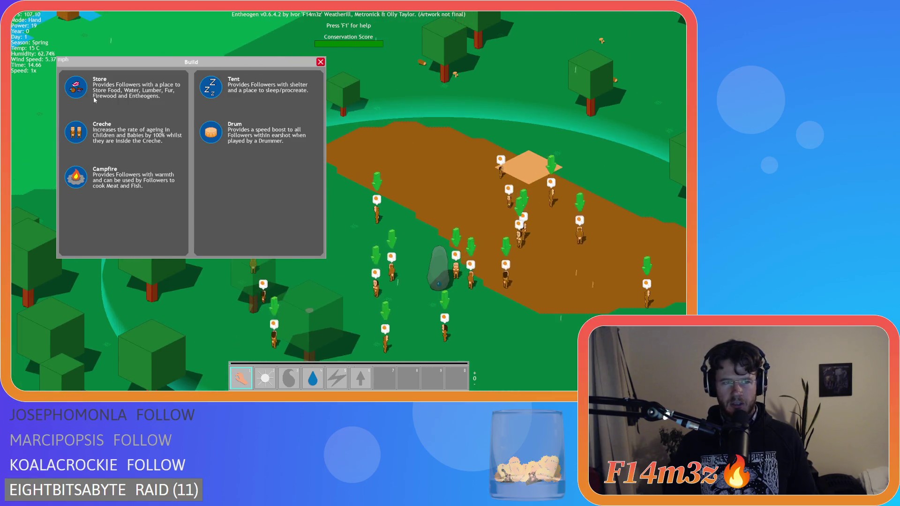
{"action": "left_click", "coordinate": [452, 151]}
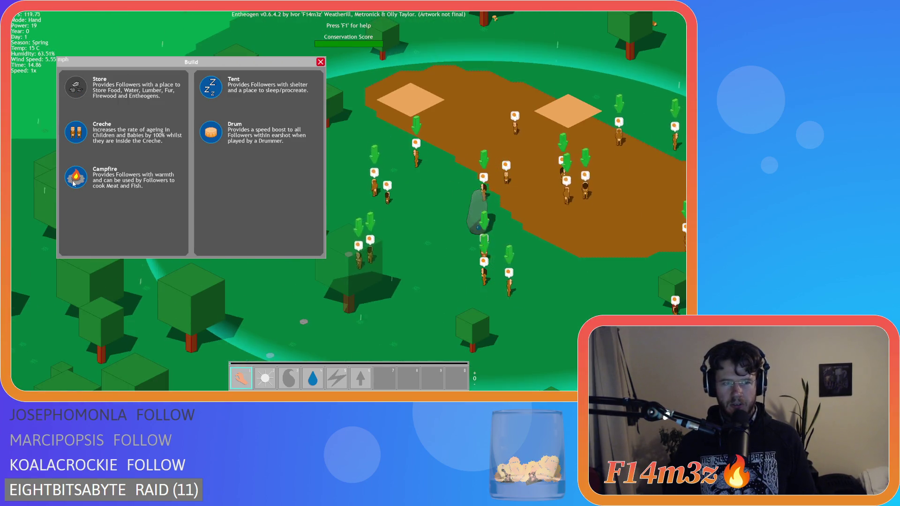
{"action": "left_click", "coordinate": [206, 132]}
{"action": "left_click", "coordinate": [342, 227]}
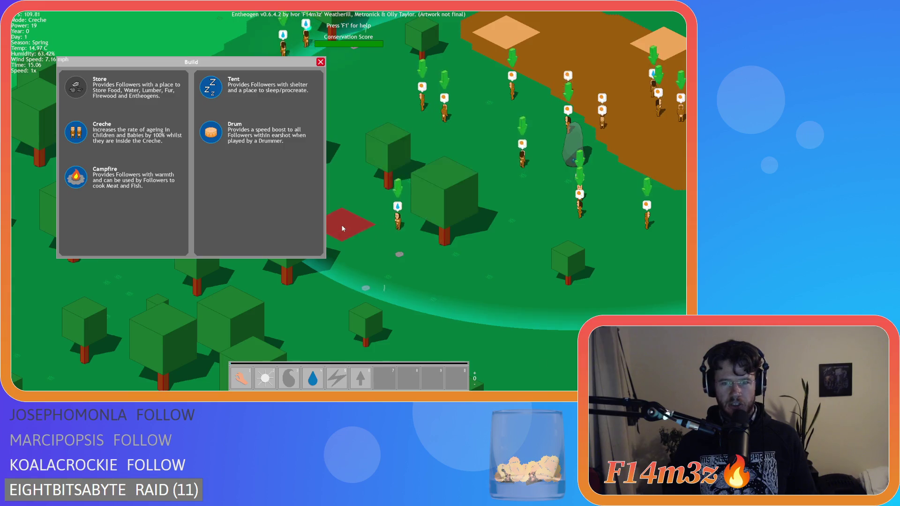
{"action": "key", "text": "w"}
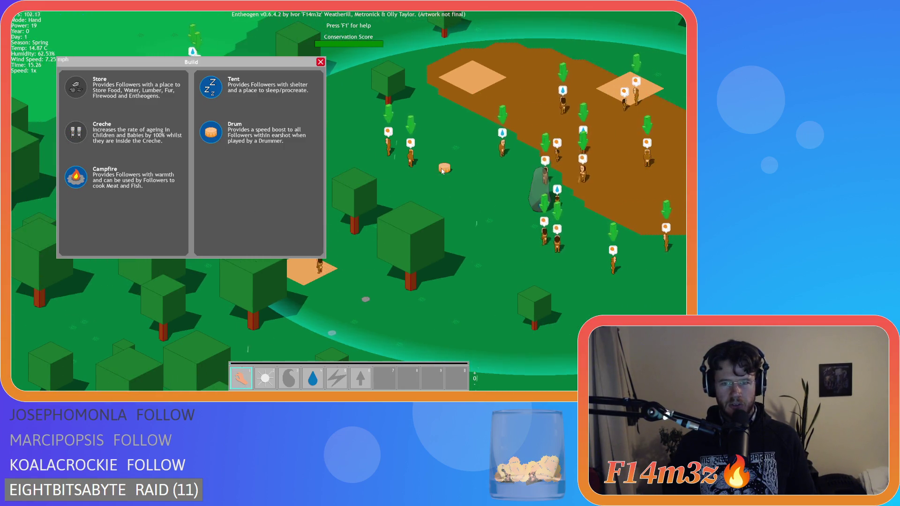
{"action": "left_click", "coordinate": [106, 193]}
{"action": "left_click", "coordinate": [455, 154]}
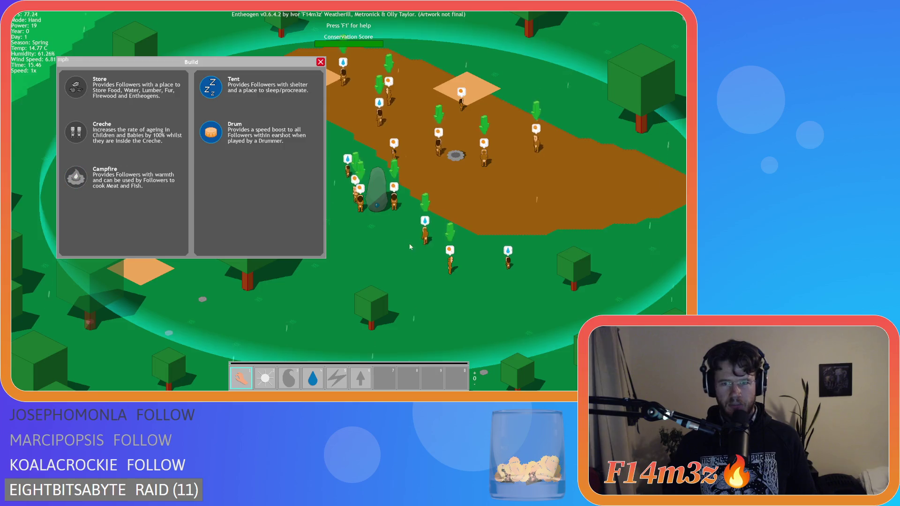
Place several more tent plots across the dirt and grass.
{"action": "left_click", "coordinate": [209, 87]}
{"action": "left_click", "coordinate": [522, 167]}
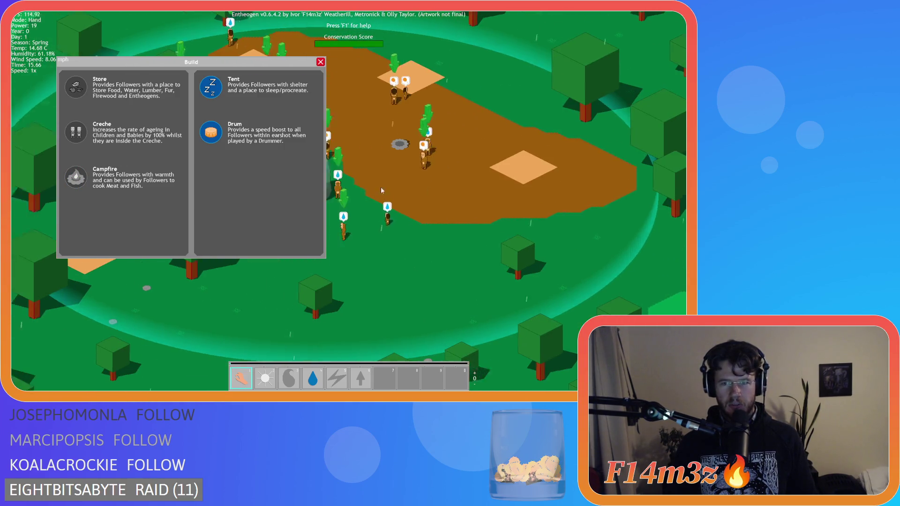
{"action": "left_click", "coordinate": [207, 90]}
{"action": "key", "text": "s"}
{"action": "left_click", "coordinate": [388, 196]}
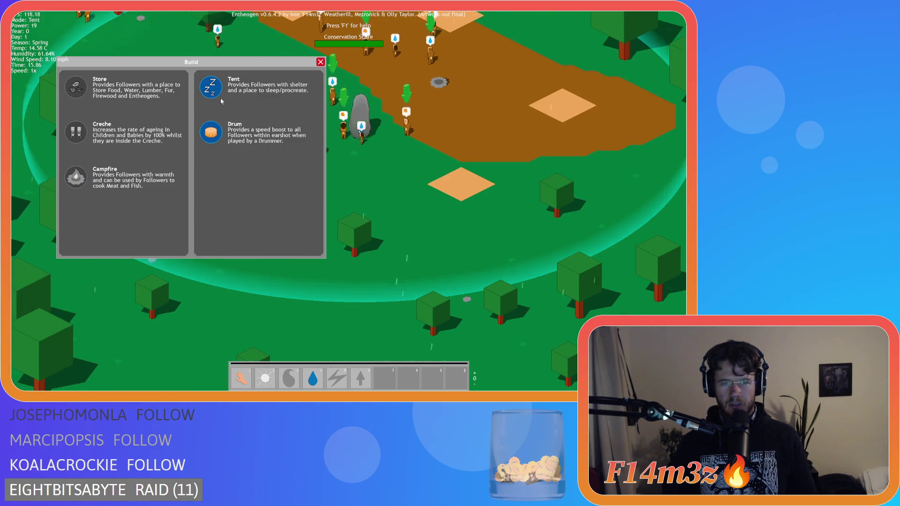
{"action": "left_click", "coordinate": [434, 166]}
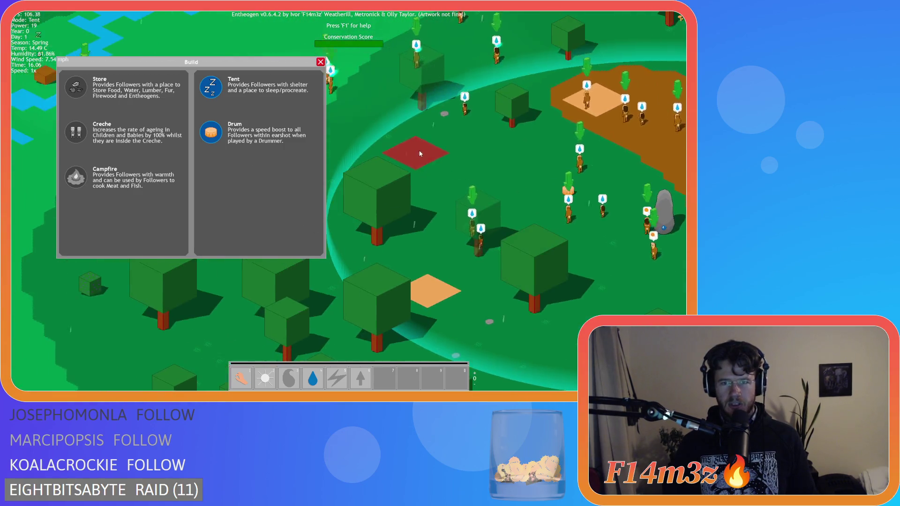
{"action": "key", "text": "w"}
{"action": "left_click", "coordinate": [210, 88]}
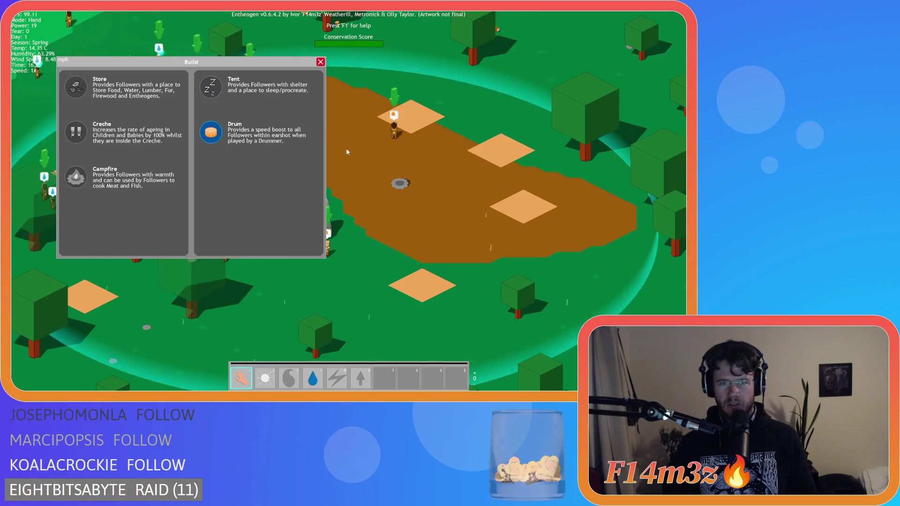
Survey the map, then close the Build menu and confirm quitting the game with Y.
{"action": "key", "text": "s"}
{"action": "key", "text": "a"}
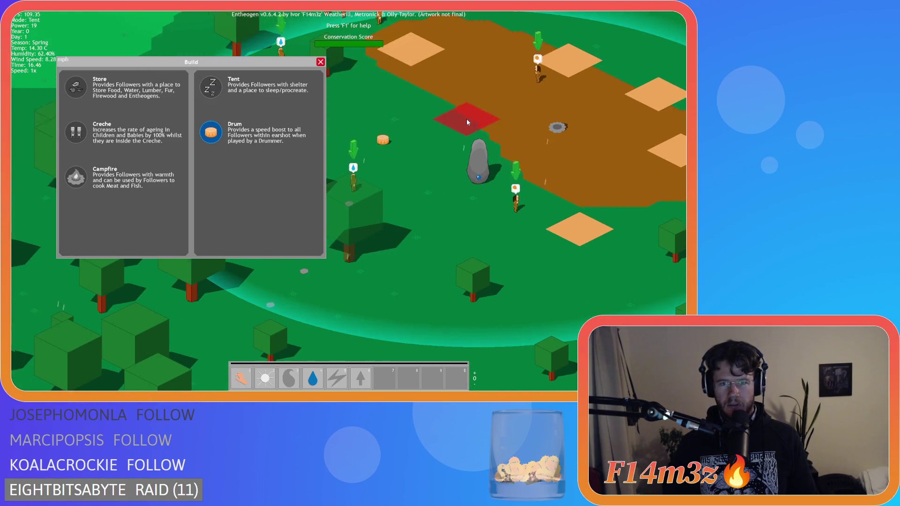
{"action": "key", "text": "a"}
{"action": "key", "text": "w"}
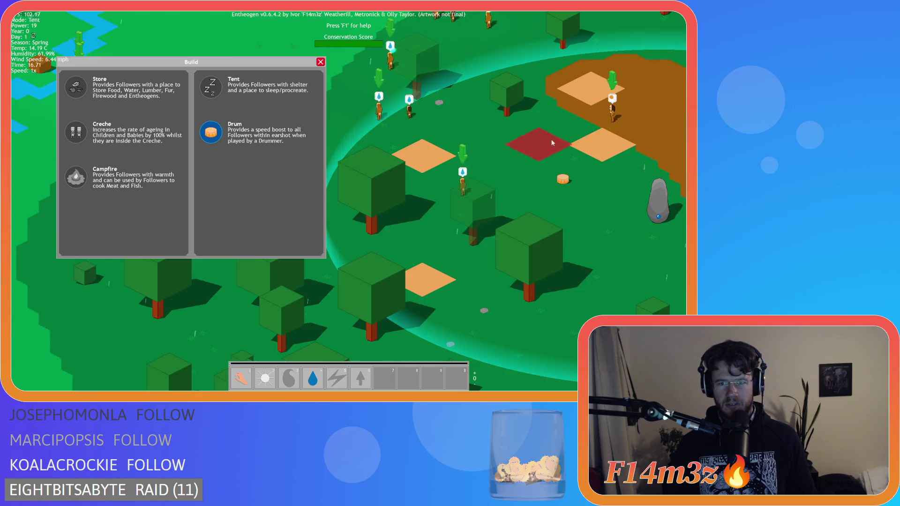
{"action": "key", "text": "d"}
{"action": "key", "text": "w"}
{"action": "key", "text": "s"}
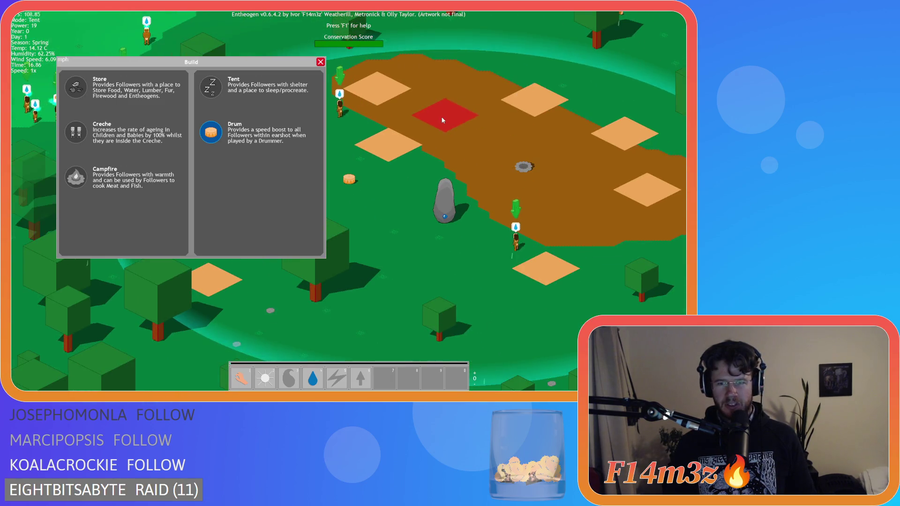
{"action": "key", "text": "w"}
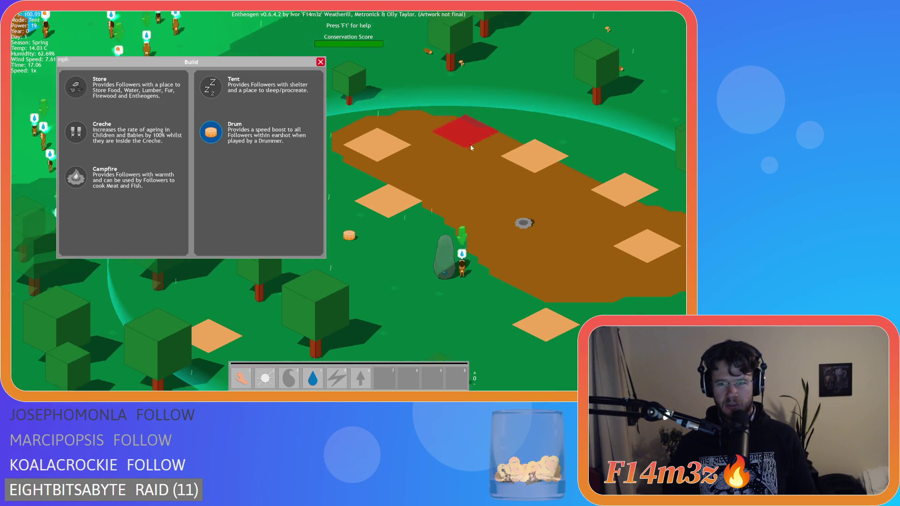
{"action": "key", "text": "s"}
{"action": "key", "text": "a"}
{"action": "key", "text": "w"}
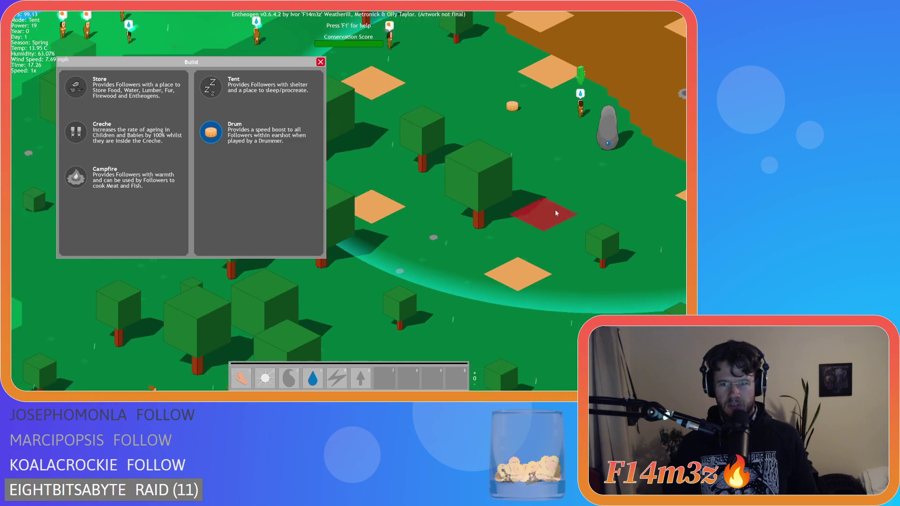
{"action": "key", "text": "d"}
{"action": "key", "text": "d"}
{"action": "key", "text": "s"}
{"action": "key", "text": "1"}
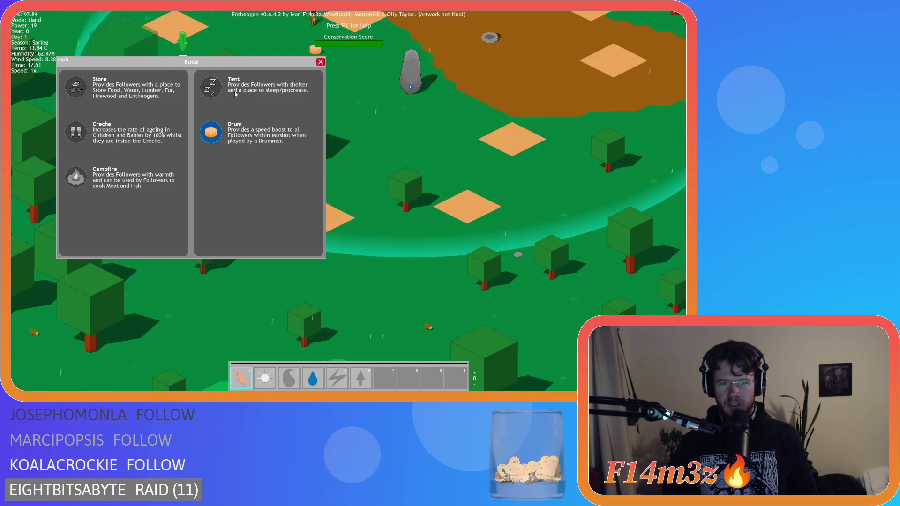
{"action": "key", "text": "w"}
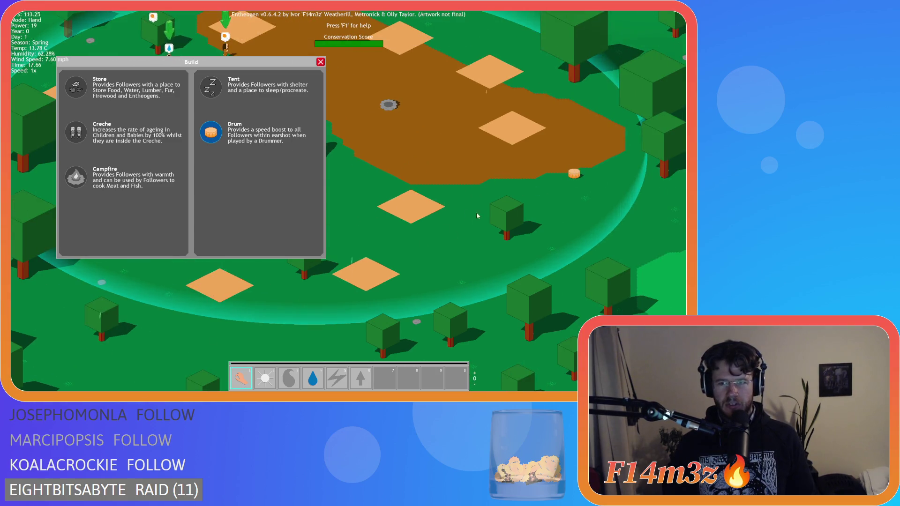
{"action": "key", "text": "w"}
{"action": "key", "text": "a"}
{"action": "key", "text": "a"}
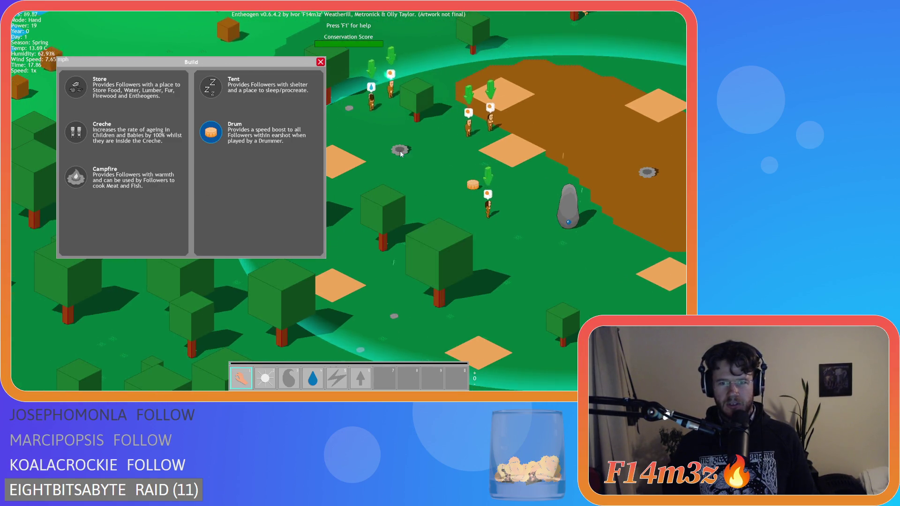
{"action": "key", "text": "a"}
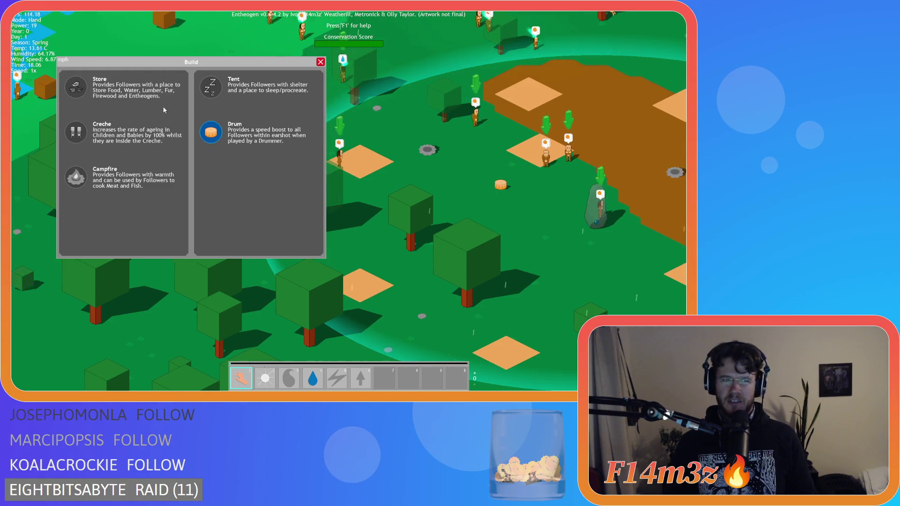
{"action": "key", "text": "Escape"}
{"action": "key", "text": "Escape"}
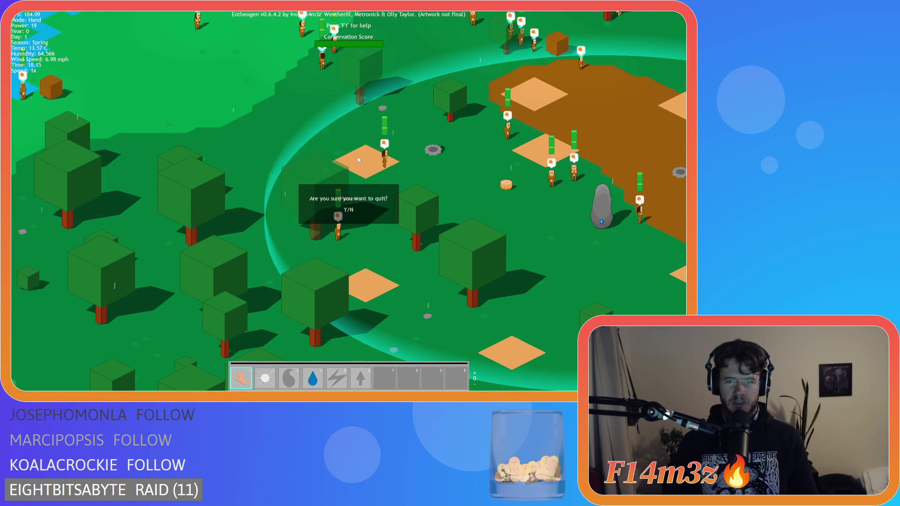
{"action": "key", "text": "y"}
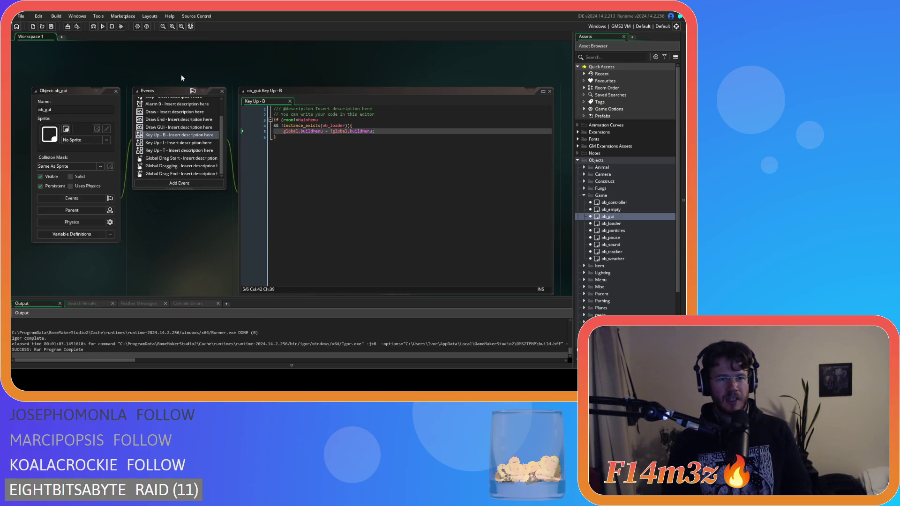
Close all open editor windows via Windows > Close All.
{"action": "right_click", "coordinate": [193, 66]}
{"action": "mouse_move", "coordinate": [218, 77]}
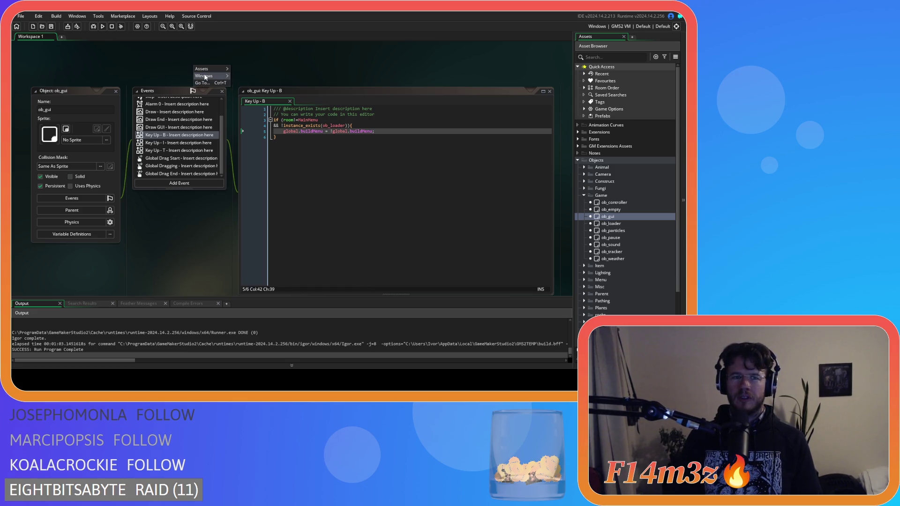
{"action": "left_click", "coordinate": [258, 89]}
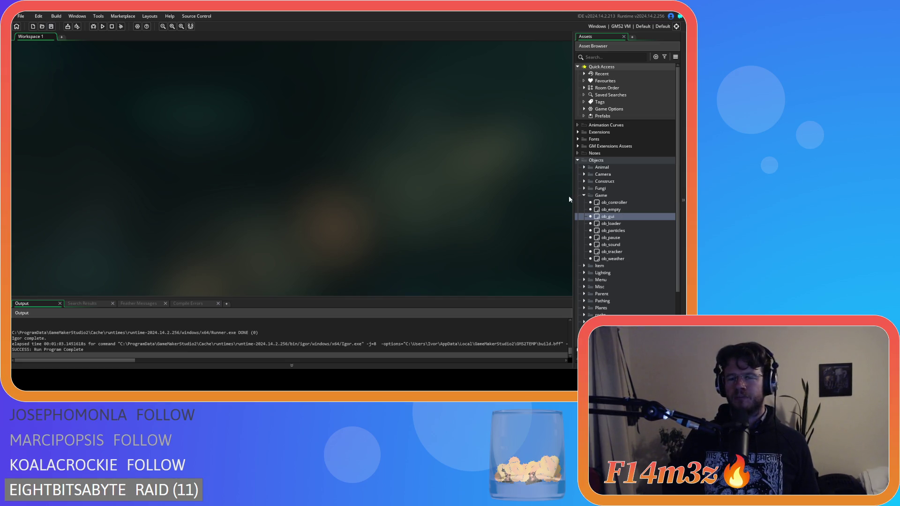
Expand Scripts > GUI > Build in the Asset Browser.
{"action": "scroll", "coordinate": [624, 225], "scroll_direction": "down", "scroll_amount": 6}
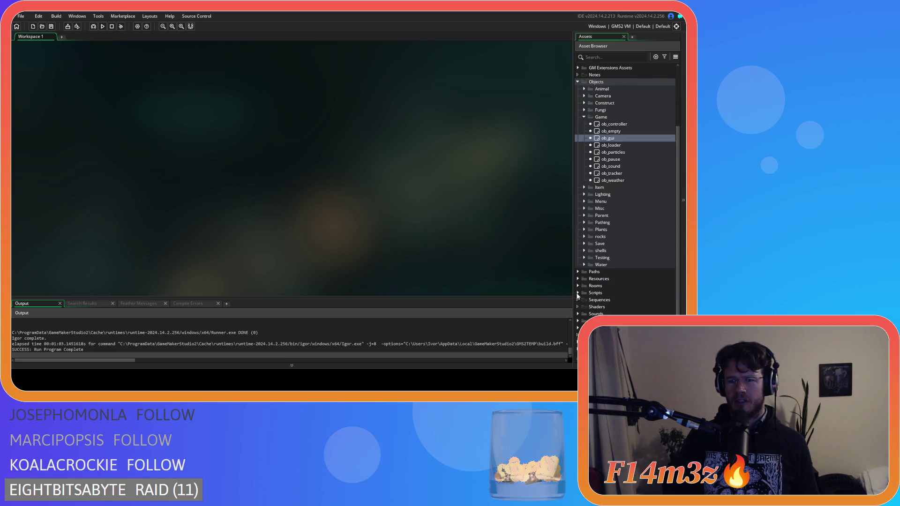
{"action": "left_click", "coordinate": [585, 230]}
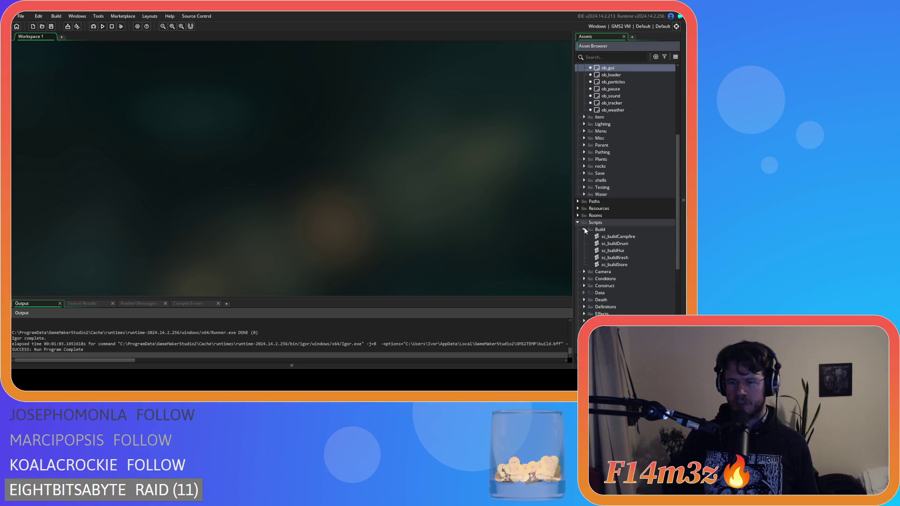
{"action": "left_click", "coordinate": [585, 230]}
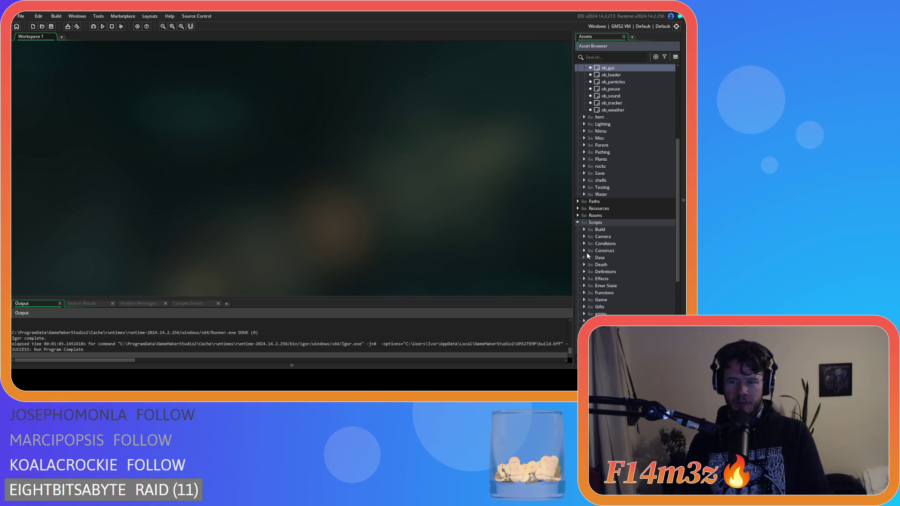
{"action": "scroll", "coordinate": [584, 278], "scroll_direction": "down", "scroll_amount": 3}
{"action": "left_click", "coordinate": [585, 264]}
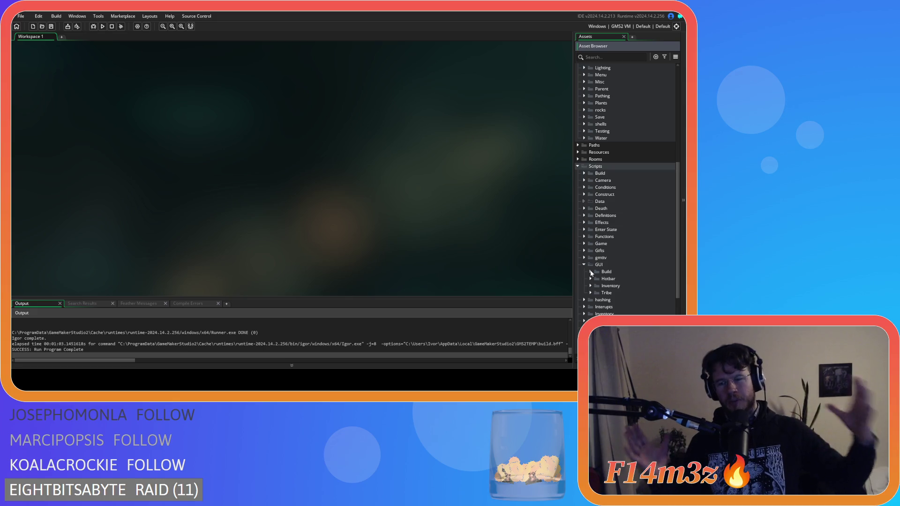
{"action": "scroll", "coordinate": [585, 281], "scroll_direction": "down", "scroll_amount": 1}
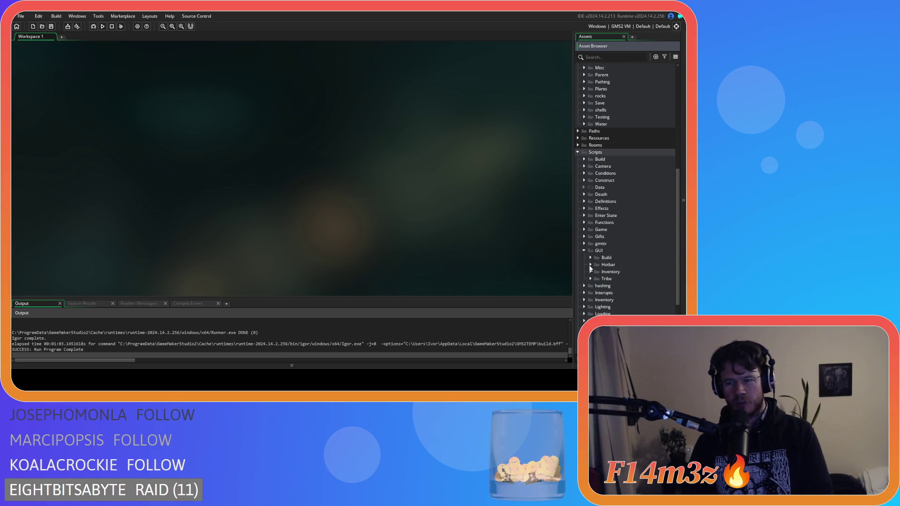
{"action": "left_click", "coordinate": [591, 258]}
Select the sc_buildMenu script and open it for editing.
{"action": "left_click", "coordinate": [621, 265]}
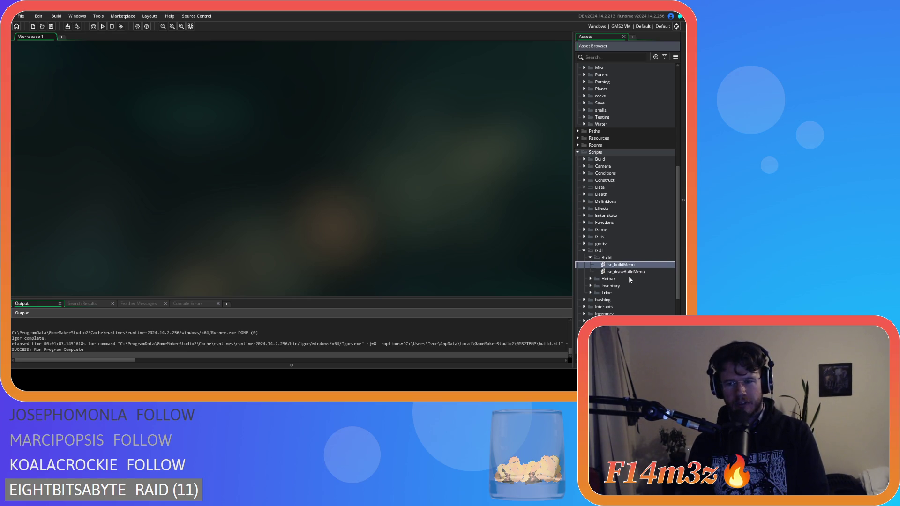
{"action": "key", "text": "Down"}
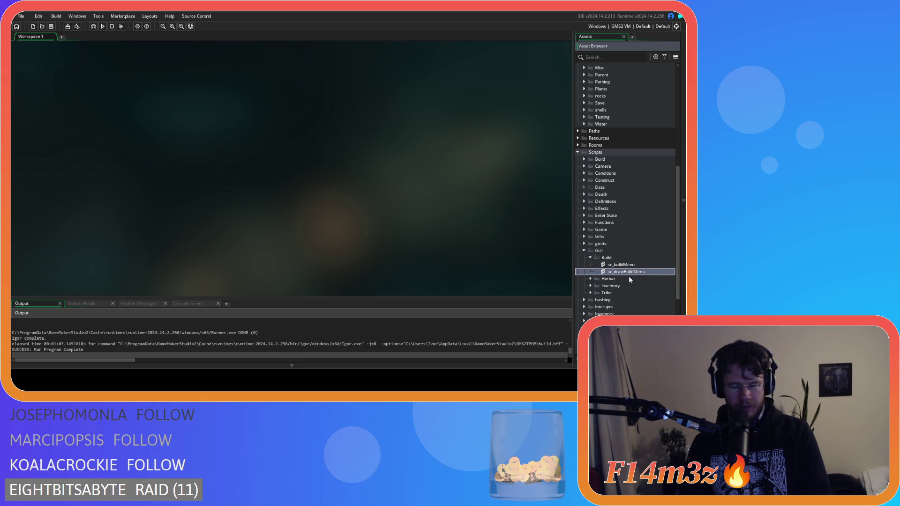
{"action": "key", "text": "Up"}
{"action": "key", "text": "Down"}
{"action": "key", "text": "Up"}
{"action": "key", "text": "Down"}
{"action": "key", "text": "Up"}
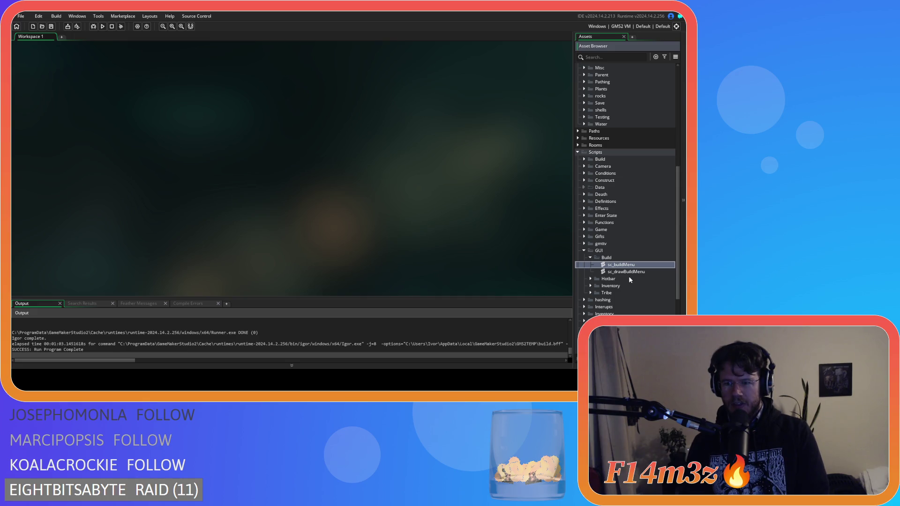
{"action": "key", "text": "Down"}
{"action": "key", "text": "Down"}
{"action": "key", "text": "Up"}
{"action": "key", "text": "Up"}
{"action": "key", "text": "Down"}
{"action": "key", "text": "Up"}
{"action": "key", "text": "Return"}
Insert if (_currentConstruct.canBuild()==true){ above the point_in_rectangle click check.
{"action": "scroll", "coordinate": [210, 181], "scroll_direction": "down", "scroll_amount": 7}
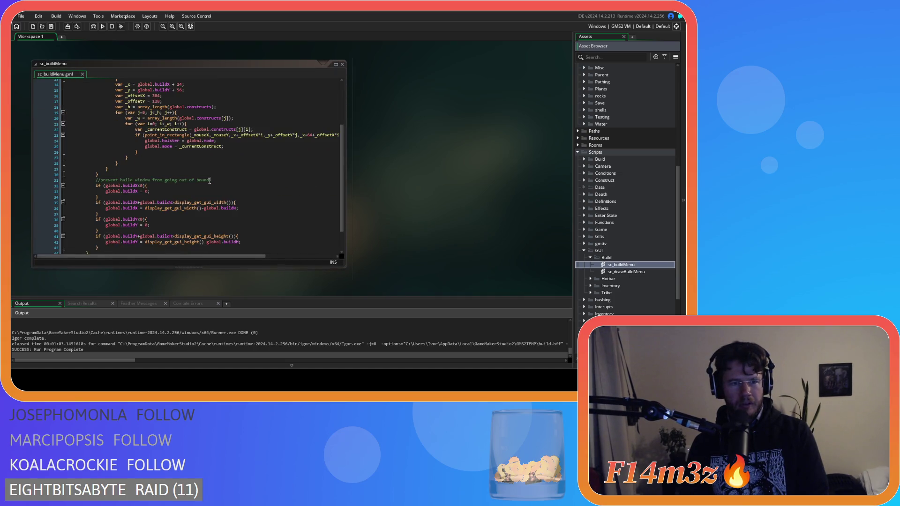
{"action": "scroll", "coordinate": [210, 180], "scroll_direction": "up", "scroll_amount": 6}
{"action": "left_click", "coordinate": [220, 174]}
{"action": "left_click", "coordinate": [227, 147]}
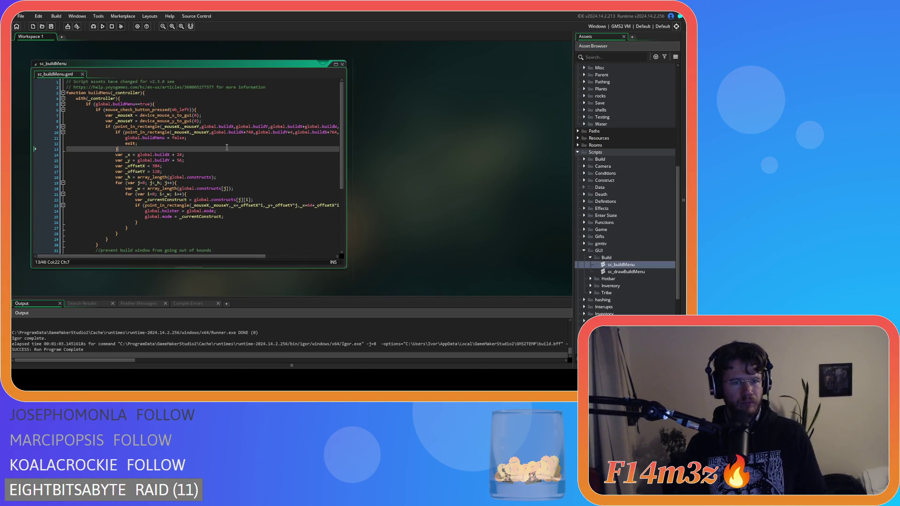
{"action": "left_click", "coordinate": [212, 120]}
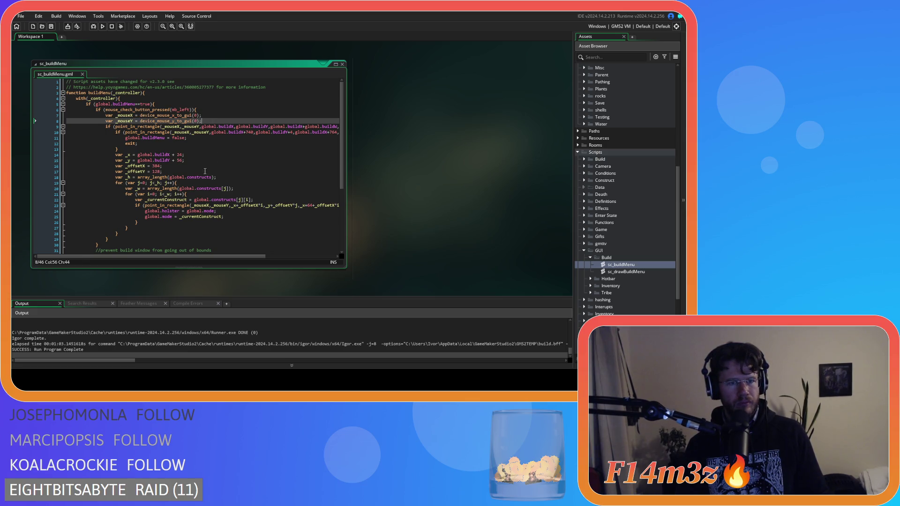
{"action": "scroll", "coordinate": [205, 171], "scroll_direction": "down", "scroll_amount": 3}
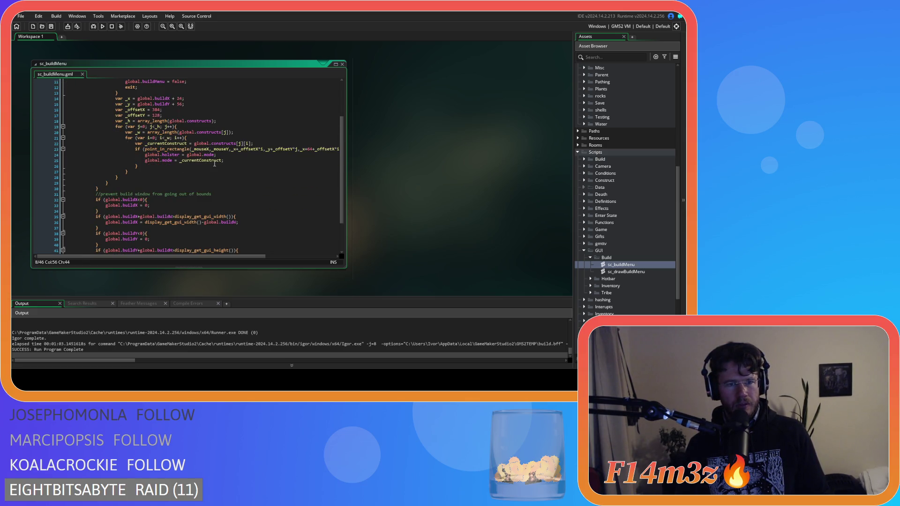
{"action": "left_click", "coordinate": [253, 144]}
{"action": "key", "text": "Return"}
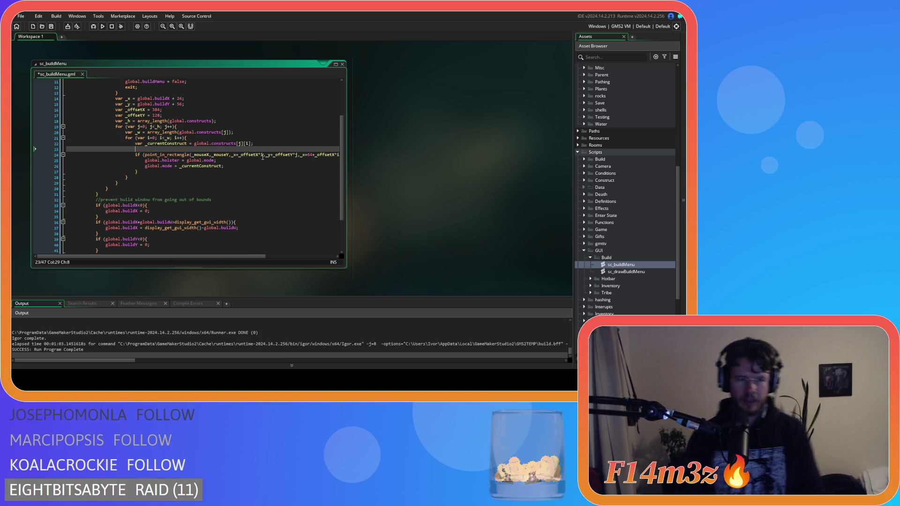
{"action": "type", "text": "if"}
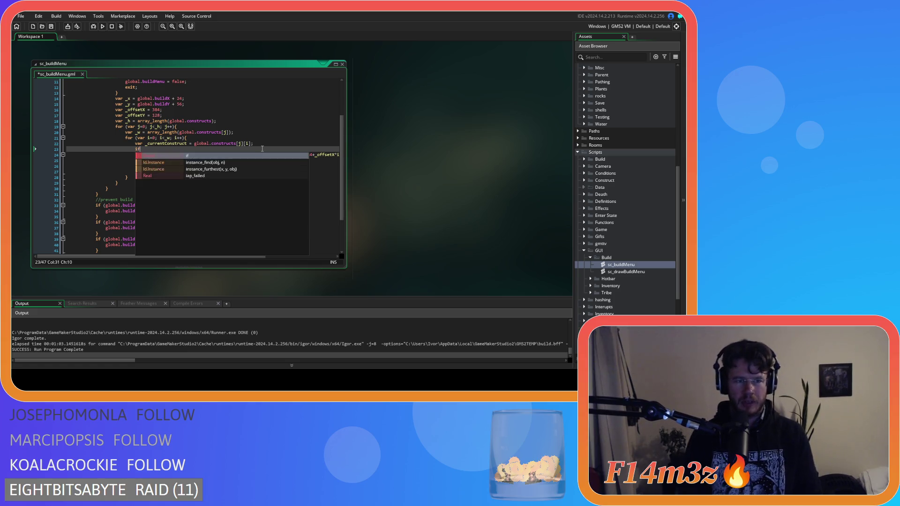
{"action": "type", "text": " (_currentConstruct."}
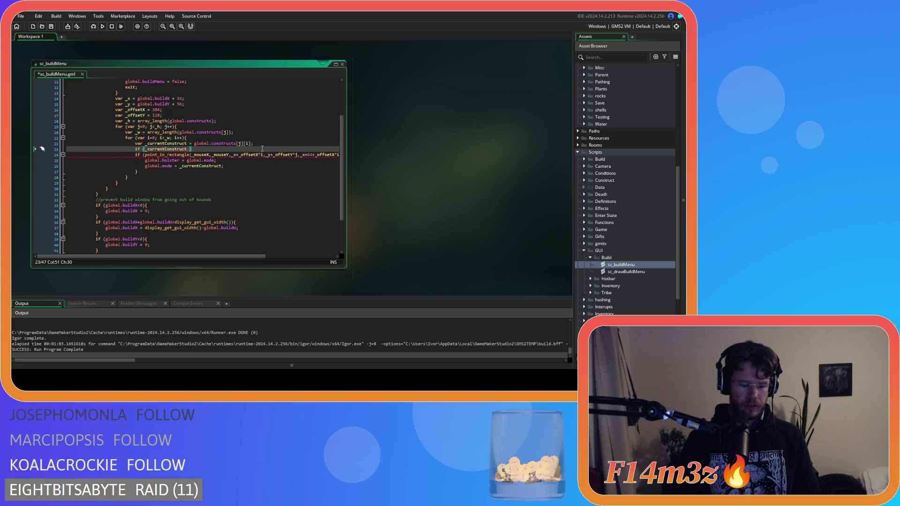
{"action": "type", "text": "canBuild()==true){"}
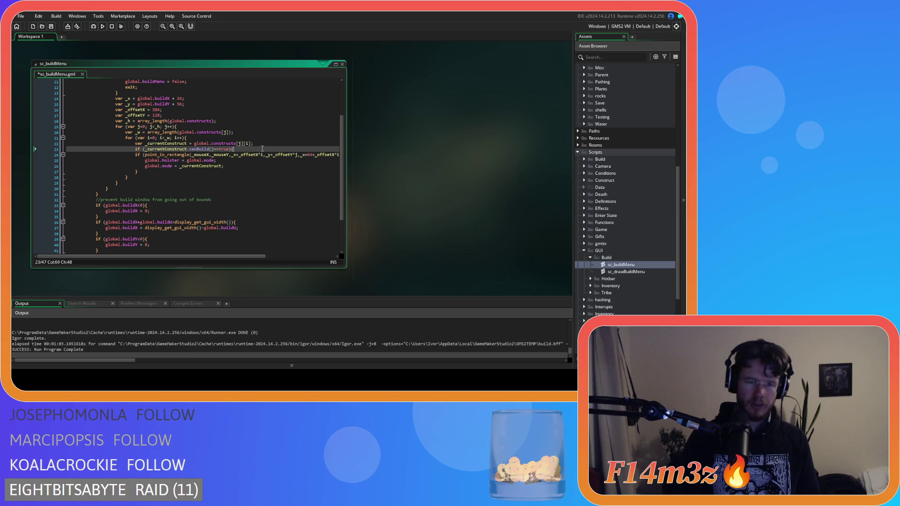
Indent the click-check block, close the new brace, and save sc_buildMenu.
{"action": "left_click", "coordinate": [154, 172]}
{"action": "left_click", "coordinate": [131, 153], "text": "shift"}
{"action": "key", "text": "Tab"}
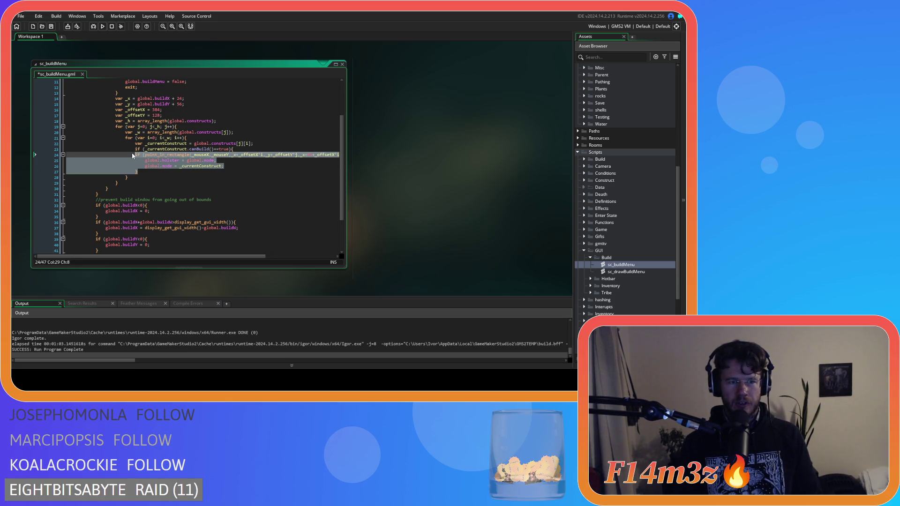
{"action": "left_click", "coordinate": [213, 171]}
{"action": "key", "text": "Return"}
{"action": "key", "text": "ctrl+s"}
Review the new canBuild condition lines and open sc_drawBuildMenu.
{"action": "left_click_drag", "start_coordinate": [241, 150], "coordinate": [132, 148]}
{"action": "left_click", "coordinate": [267, 188]}
{"action": "left_click", "coordinate": [227, 161]}
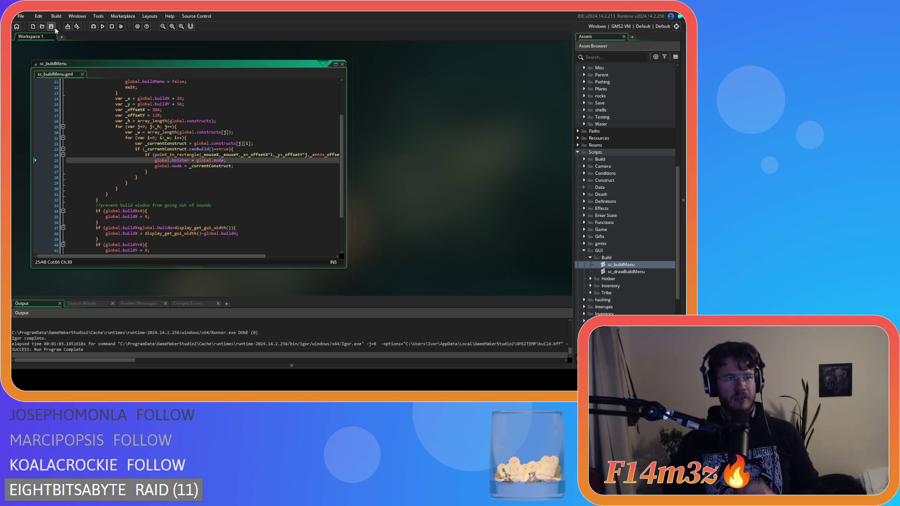
{"action": "left_click", "coordinate": [217, 138]}
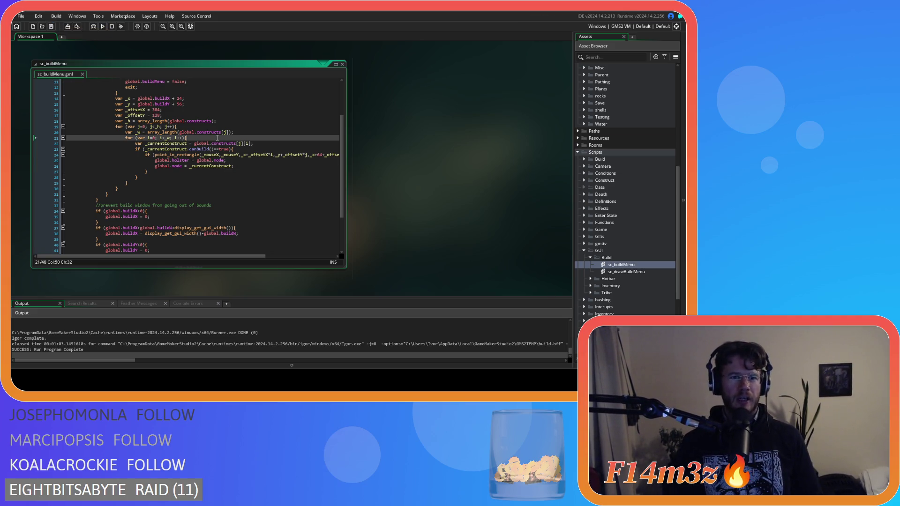
{"action": "left_click", "coordinate": [249, 150]}
{"action": "double_click", "coordinate": [626, 272]}
Inspect sc_drawBuildMenu's canBuild check on line 21.
{"action": "left_click", "coordinate": [169, 207]}
{"action": "left_click", "coordinate": [272, 195]}
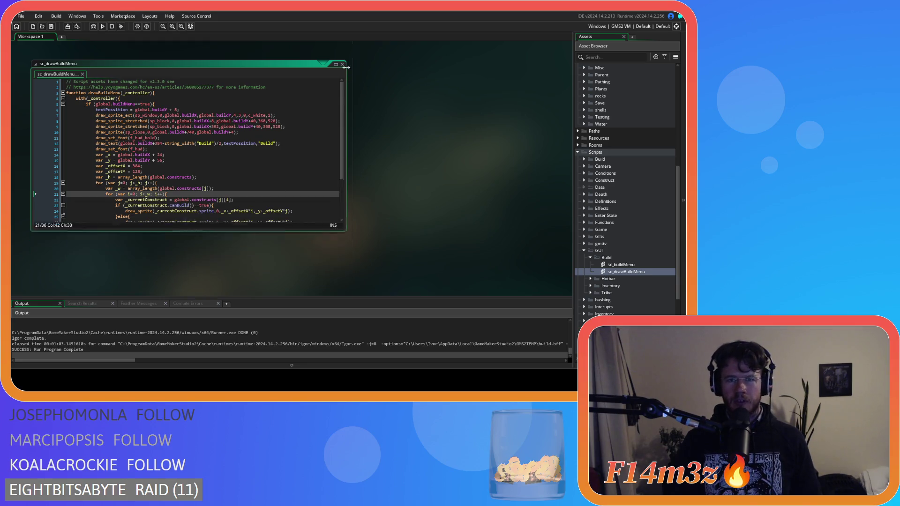
{"action": "scroll", "coordinate": [415, 162], "scroll_direction": "up", "scroll_amount": 5}
{"action": "scroll", "coordinate": [360, 174], "scroll_direction": "up", "scroll_amount": 1}
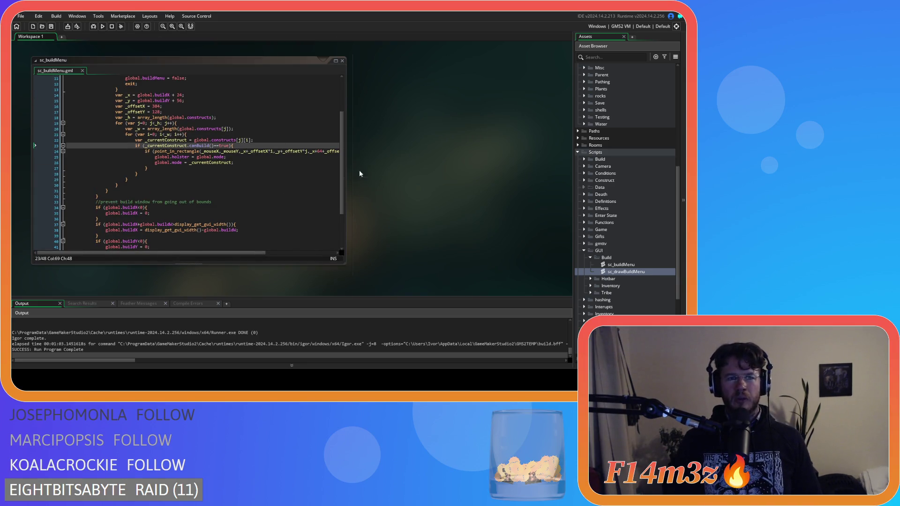
Recheck the canBuild line in sc_buildMenu, then run the game with F5.
{"action": "left_click", "coordinate": [210, 146]}
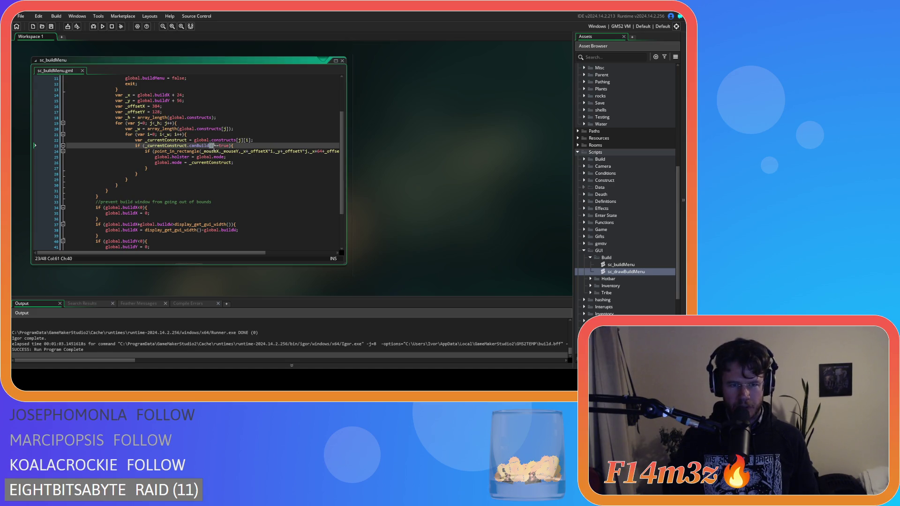
{"action": "type", "text": "()"}
{"action": "double_click", "coordinate": [197, 146]}
{"action": "left_click", "coordinate": [214, 148]}
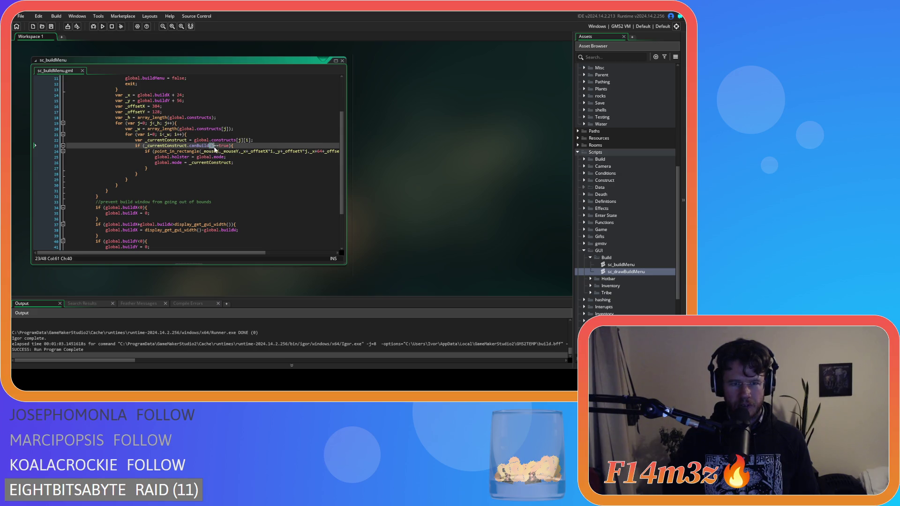
{"action": "left_click", "coordinate": [295, 151]}
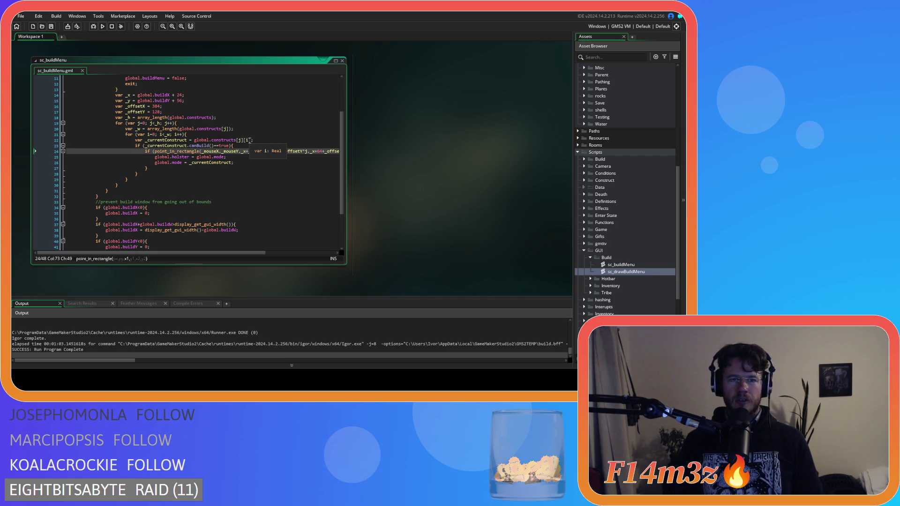
{"action": "key", "text": "F5"}
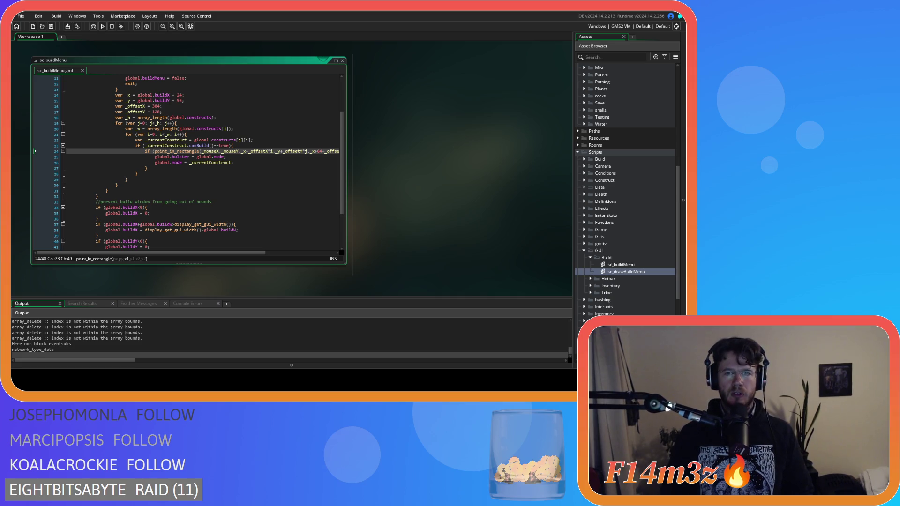
{"action": "key", "text": "alt+Tab"}
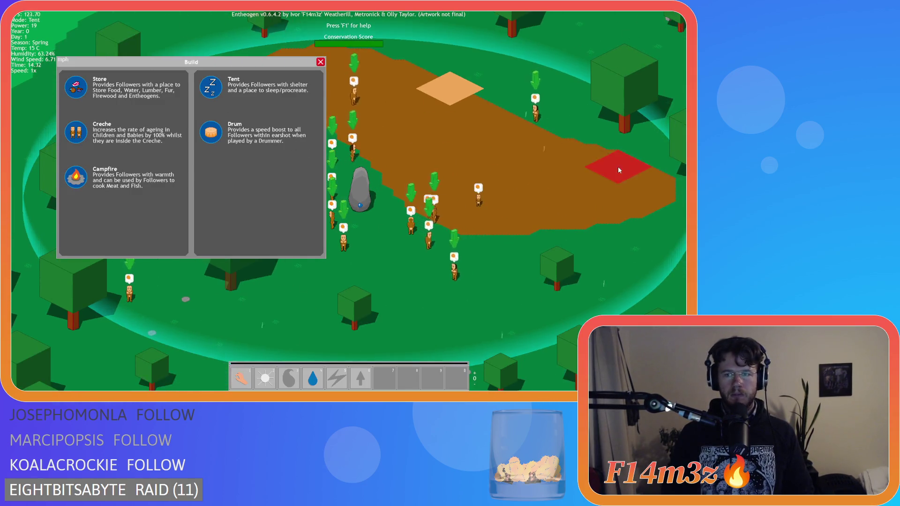
Place a few tents on the map, then return to Hand mode with 1.
{"action": "left_click", "coordinate": [618, 167]}
{"action": "left_click", "coordinate": [530, 133]}
{"action": "key", "text": "1"}
{"action": "left_click", "coordinate": [288, 113]}
{"action": "left_click", "coordinate": [528, 218]}
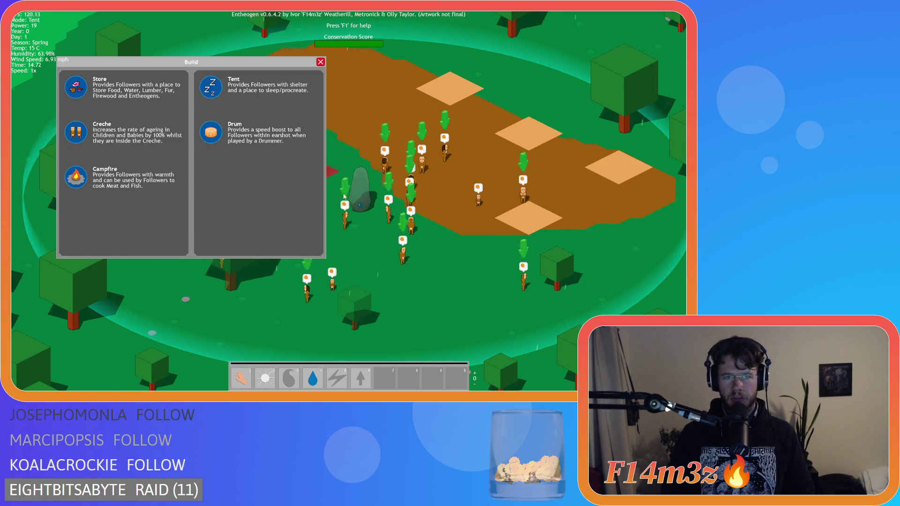
{"action": "key", "text": "1"}
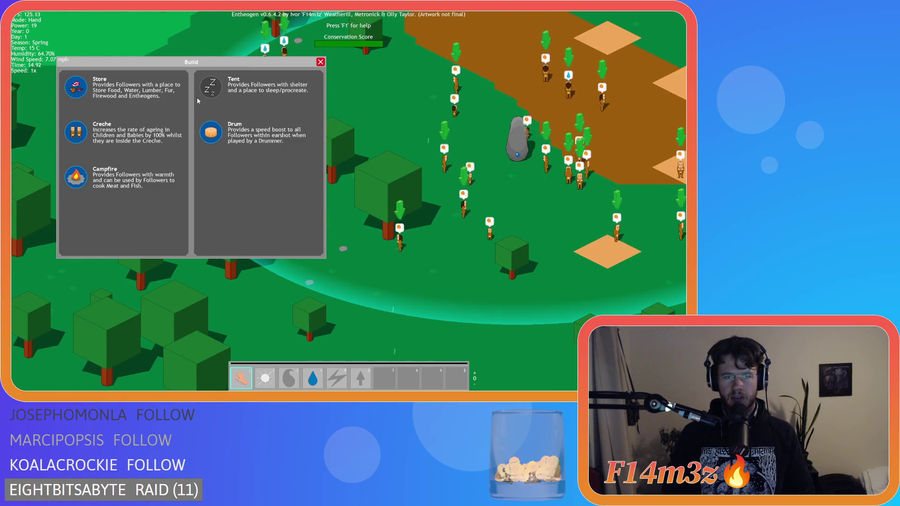
Choose Drum from the Build window and place it on the grass field.
{"action": "key", "text": "a"}
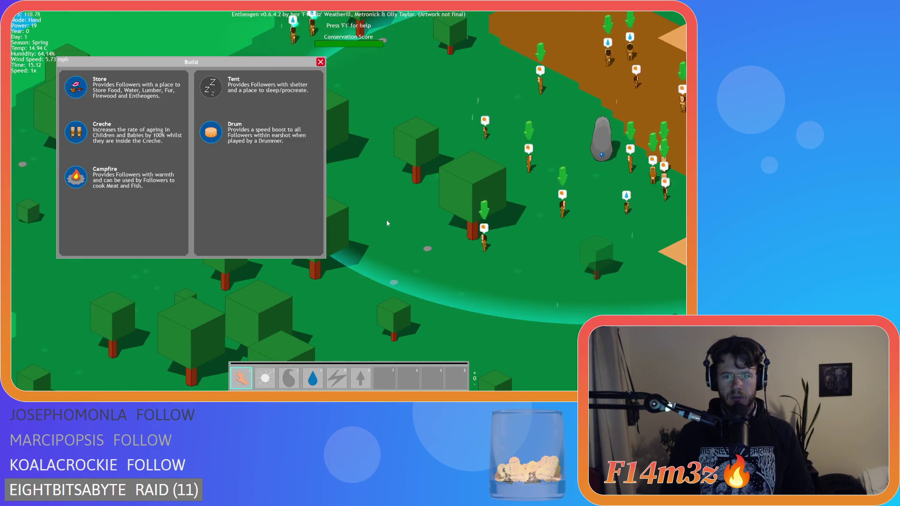
{"action": "key", "text": "w"}
{"action": "key", "text": "a"}
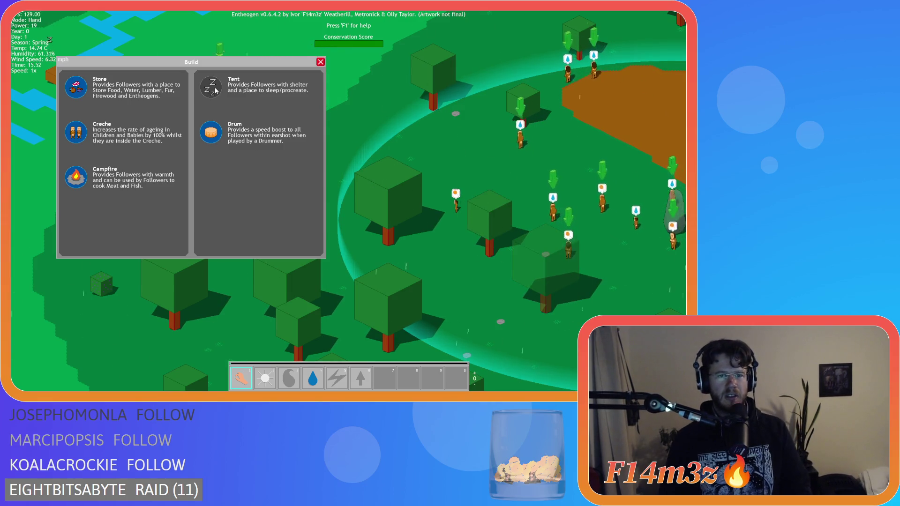
{"action": "key", "text": "w"}
{"action": "key", "text": "s"}
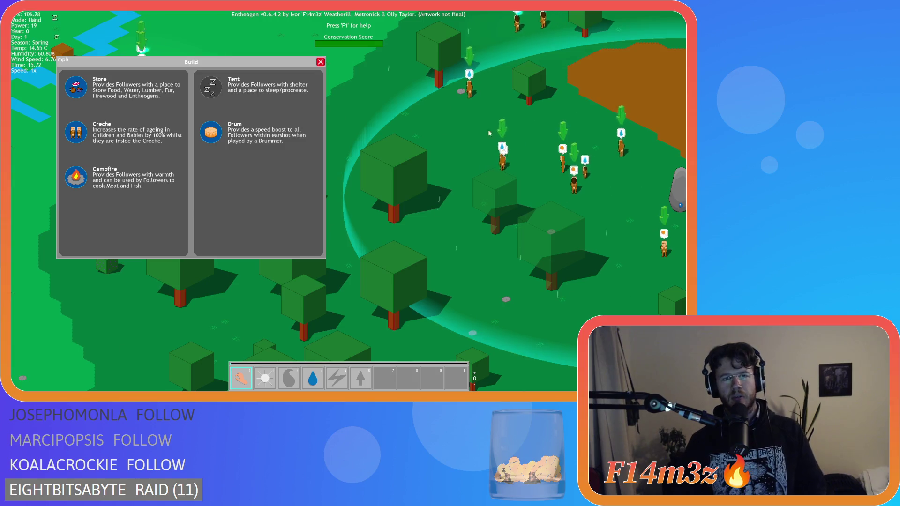
{"action": "key", "text": "s"}
{"action": "key", "text": "d"}
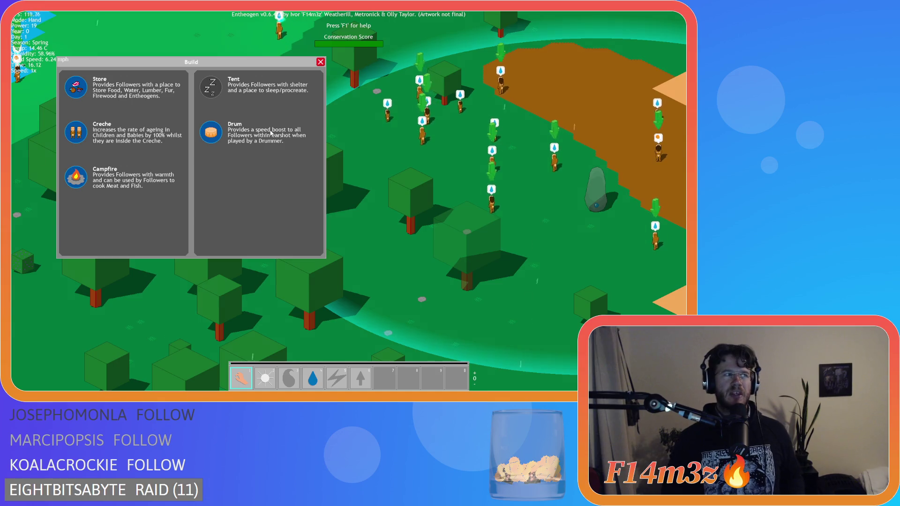
{"action": "left_click", "coordinate": [218, 143]}
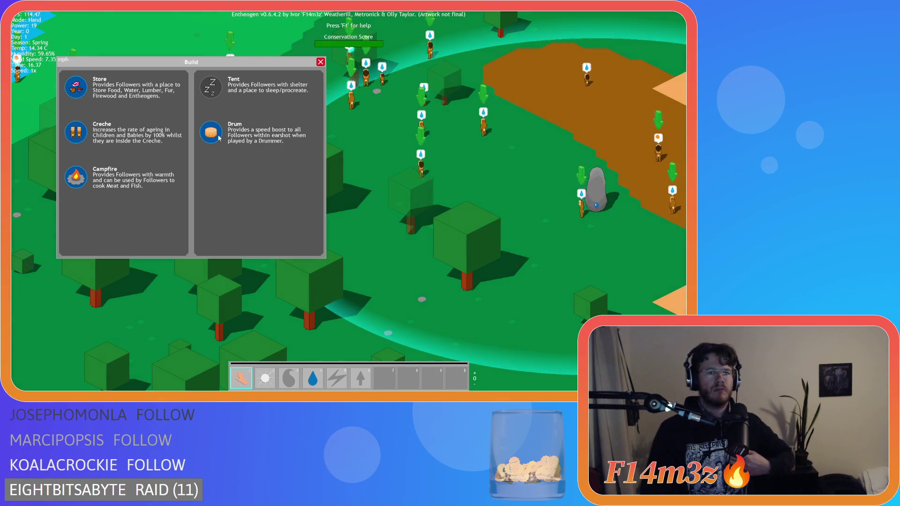
{"action": "left_click", "coordinate": [398, 139]}
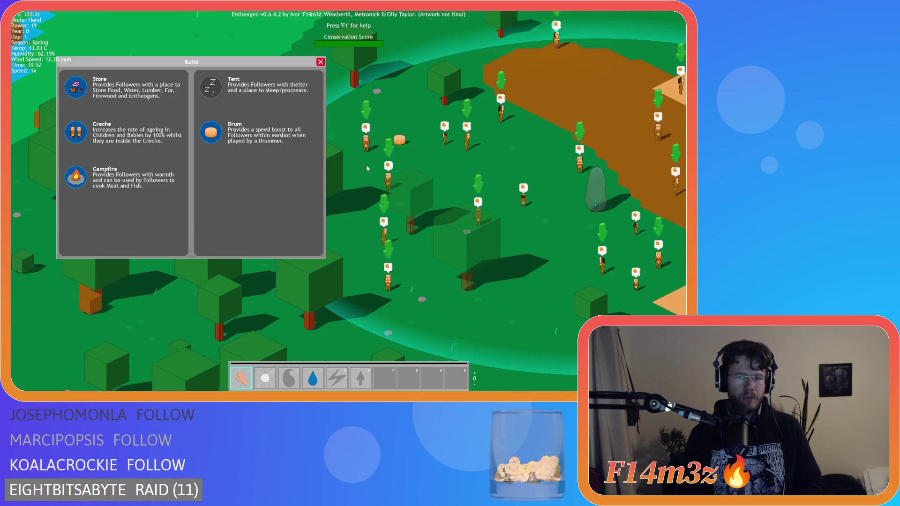
Reselect Drum, then cancel with Escape and confirm quitting with Y.
{"action": "left_click", "coordinate": [212, 135]}
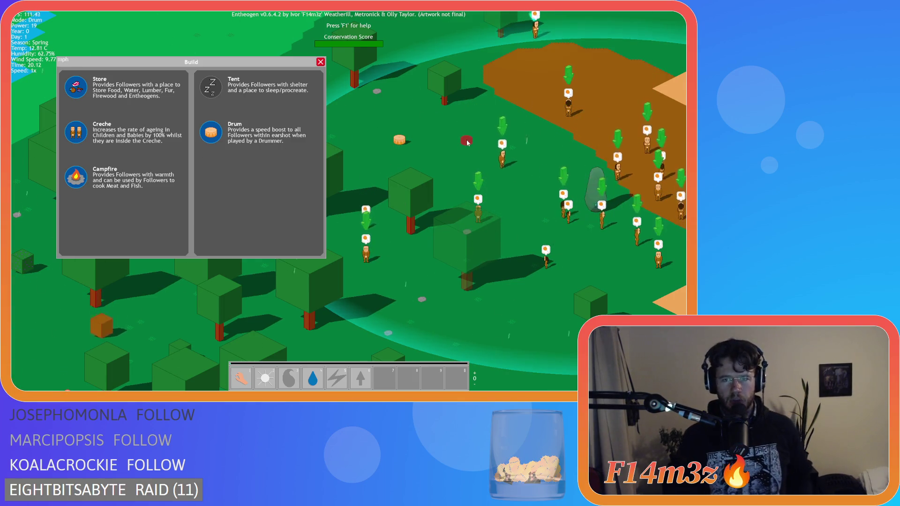
{"action": "key", "text": "Escape"}
{"action": "key", "text": "Escape"}
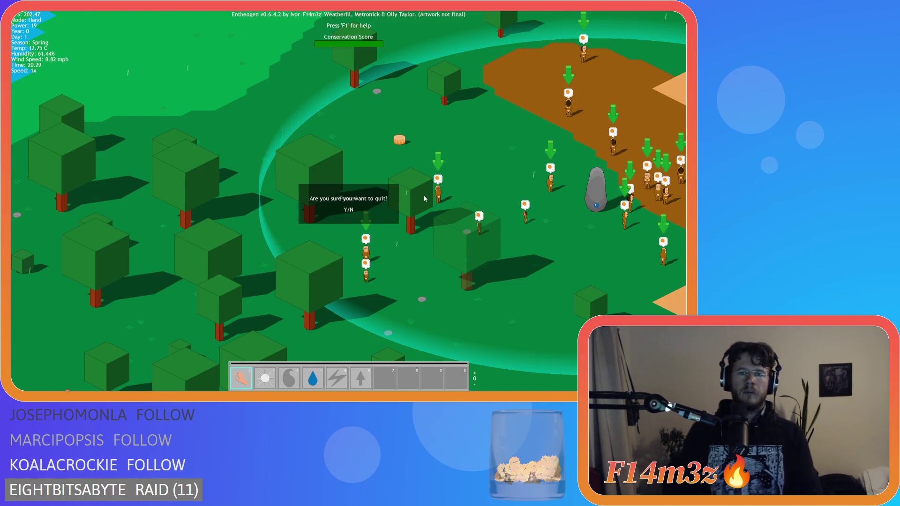
{"action": "key", "text": "y"}
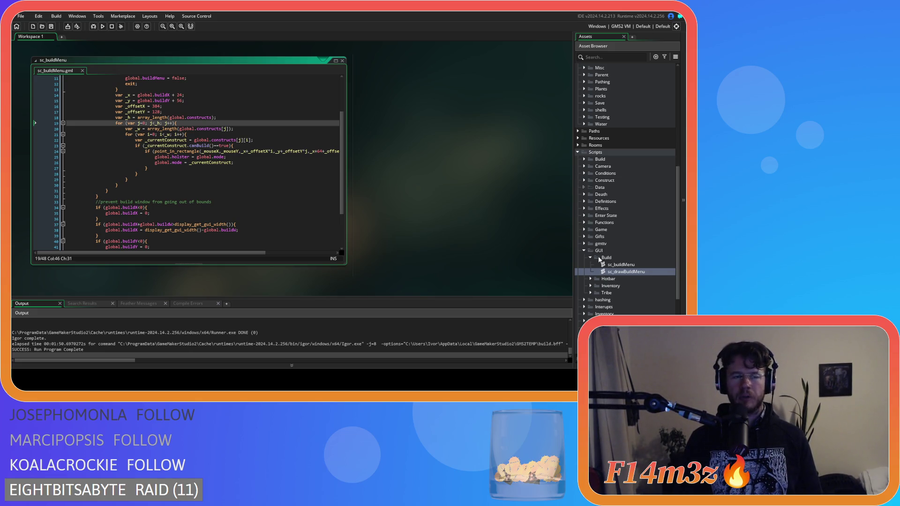
{"action": "scroll", "coordinate": [617, 262], "scroll_direction": "down", "scroll_amount": 3}
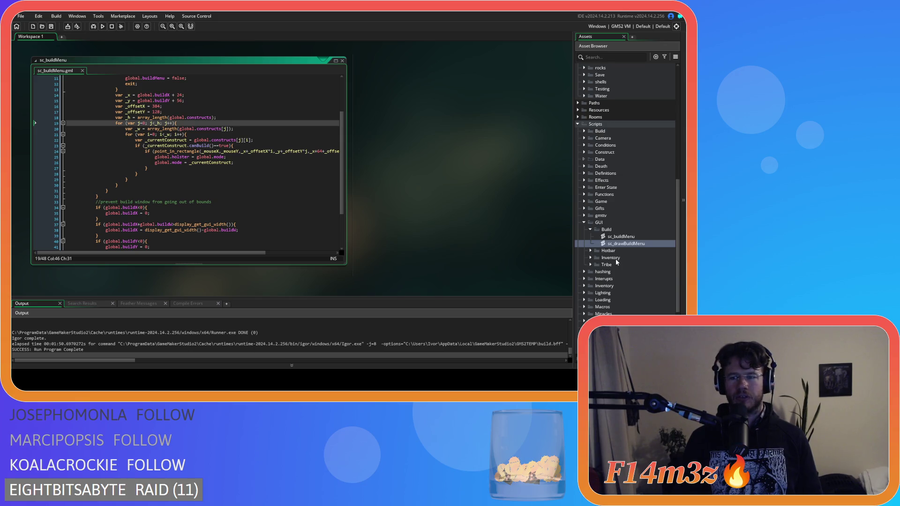
{"action": "scroll", "coordinate": [616, 259], "scroll_direction": "up", "scroll_amount": 2}
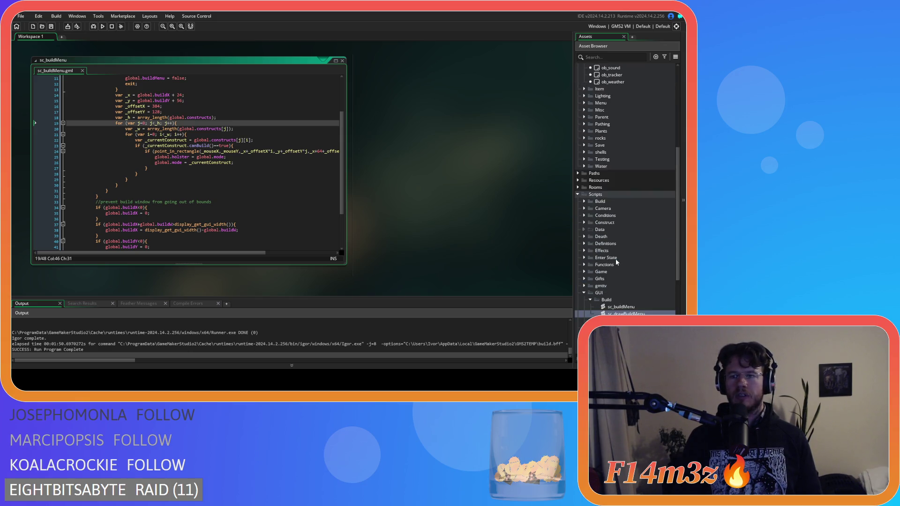
{"action": "scroll", "coordinate": [606, 249], "scroll_direction": "up", "scroll_amount": 1}
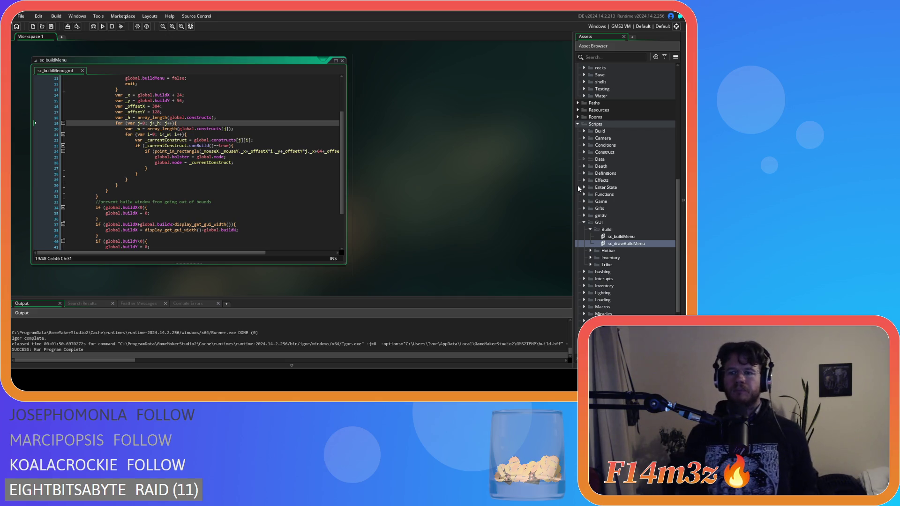
Expand the Build scripts folder and open sc_buildCampfire.
{"action": "left_click", "coordinate": [182, 135]}
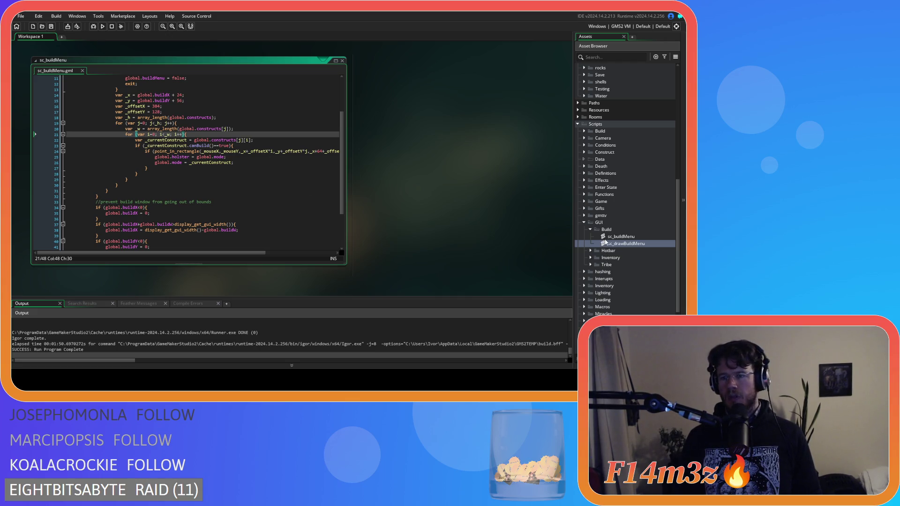
{"action": "left_click", "coordinate": [584, 131]}
{"action": "double_click", "coordinate": [618, 139]}
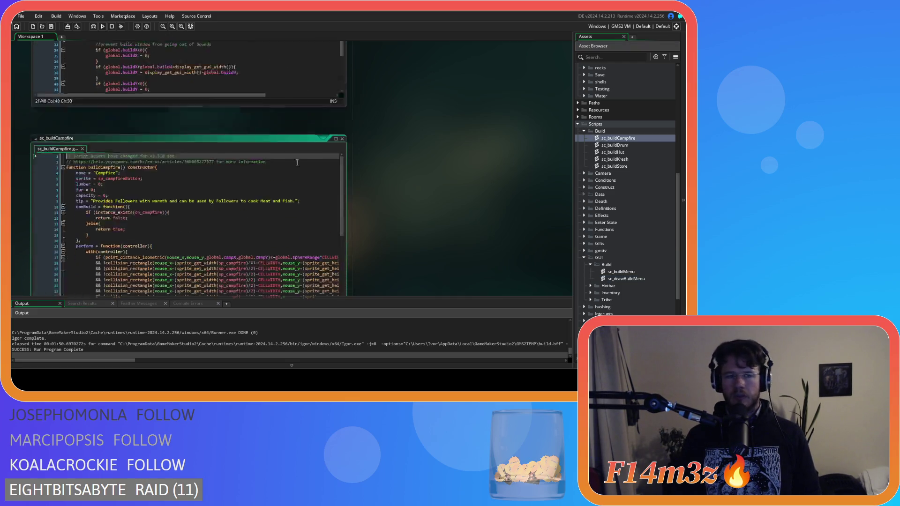
Add line 5 construct = true; beneath the Campfire name in the constructor.
{"action": "left_click", "coordinate": [166, 104]}
{"action": "left_click", "coordinate": [159, 98]}
{"action": "key", "text": "Return"}
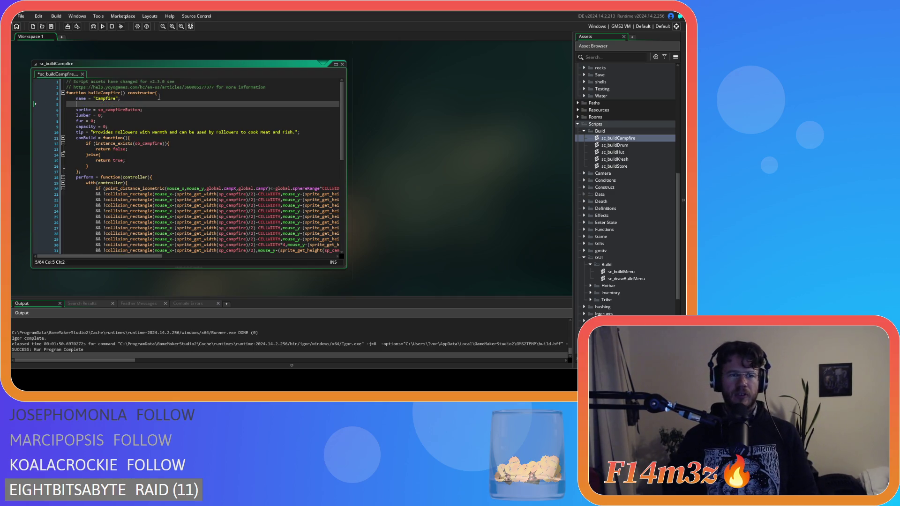
{"action": "type", "text": "colobs"}
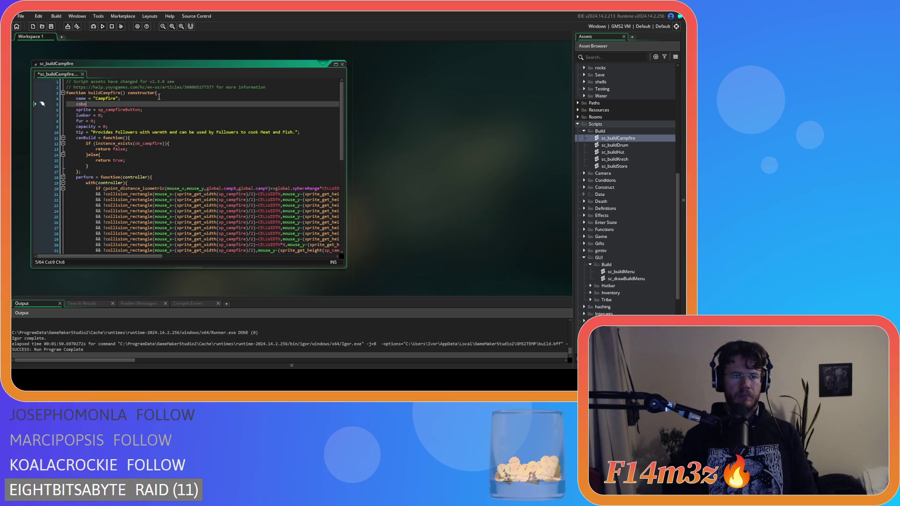
{"action": "type", "text": "n"}
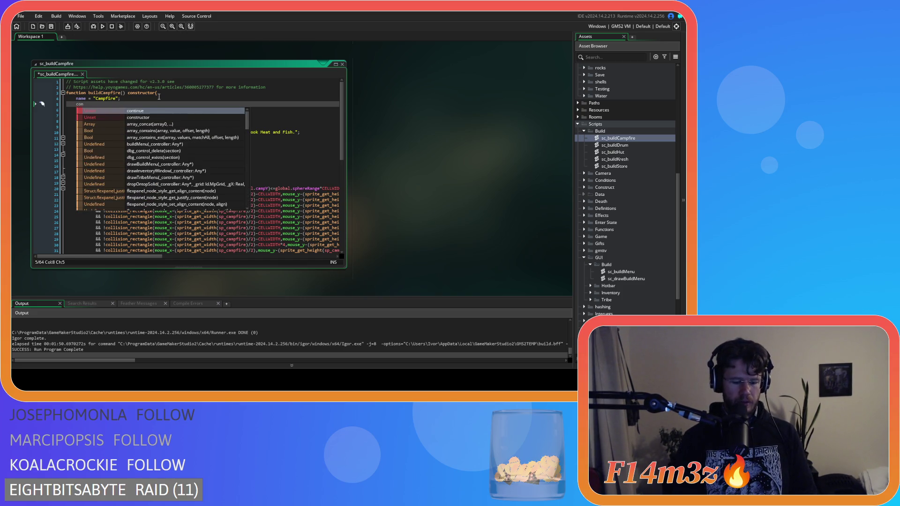
{"action": "type", "text": "struct = "}
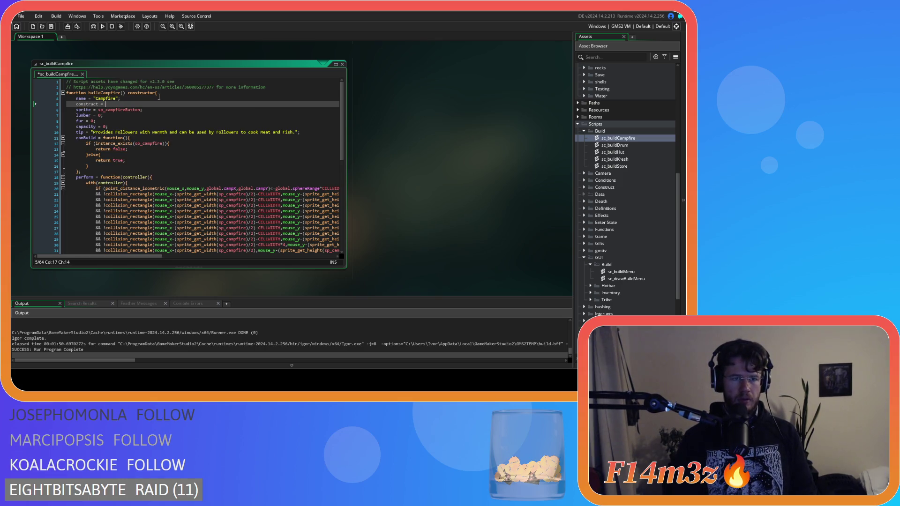
{"action": "type", "text": "true;"}
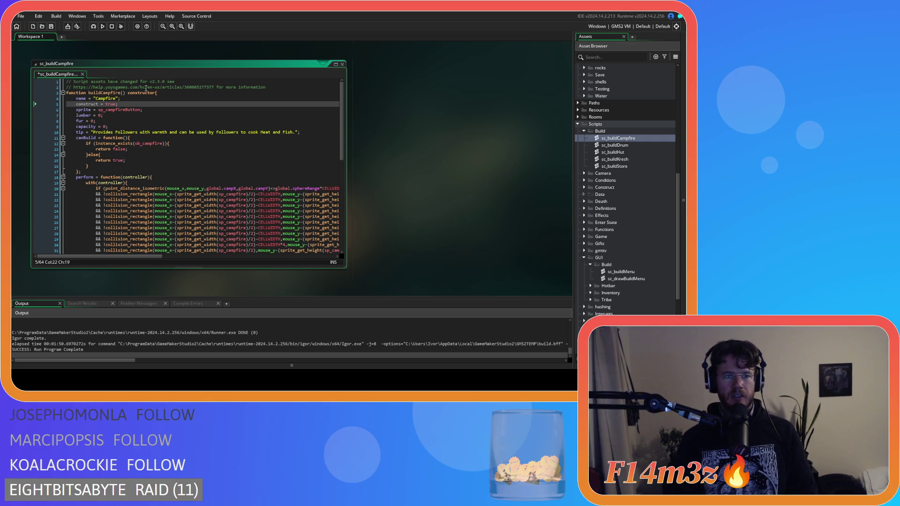
{"action": "key", "text": "ctrl+shift+Left"}
{"action": "key", "text": "ctrl+shift+Left"}
{"action": "key", "text": "ctrl+shift+Left"}
{"action": "key", "text": "ctrl+c"}
{"action": "left_click", "coordinate": [177, 120]}
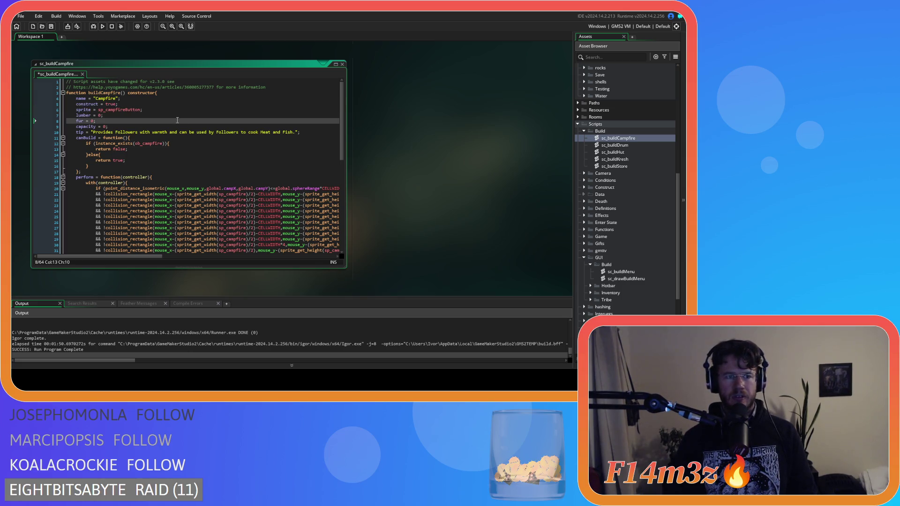
Paste construct = true; under the names in the sc_buildDrum and sc_buildHut (Tent) scripts.
{"action": "double_click", "coordinate": [618, 146]}
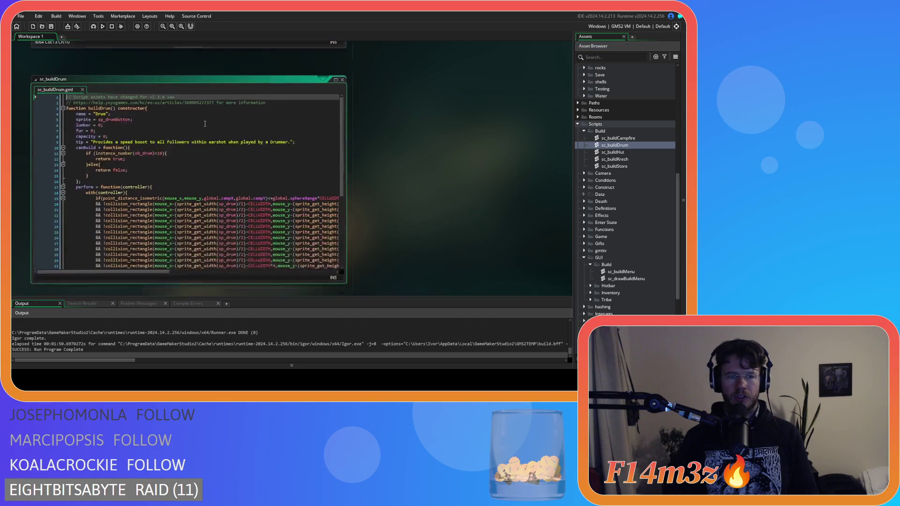
{"action": "left_click", "coordinate": [158, 98]}
{"action": "key", "text": "Return"}
{"action": "key", "text": "ctrl+v"}
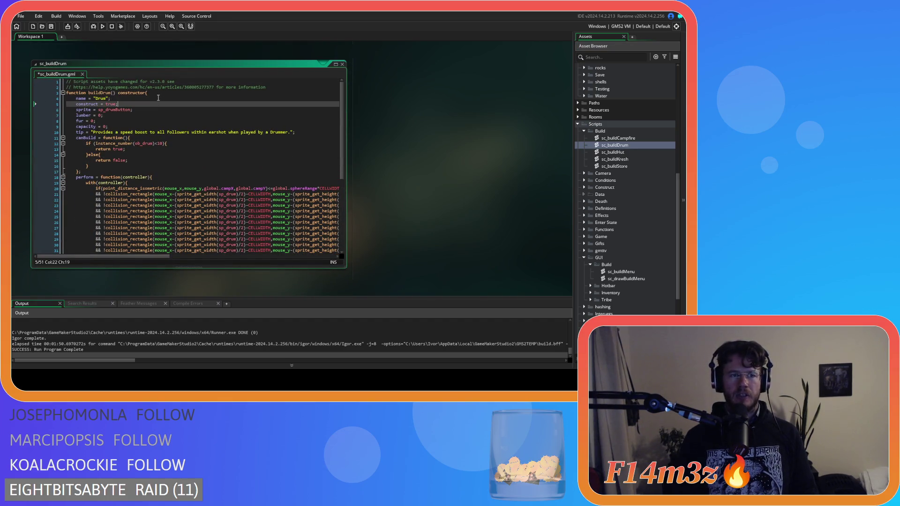
{"action": "double_click", "coordinate": [613, 152]}
{"action": "left_click", "coordinate": [120, 100]}
{"action": "key", "text": "Return"}
{"action": "key", "text": "ctrl+v"}
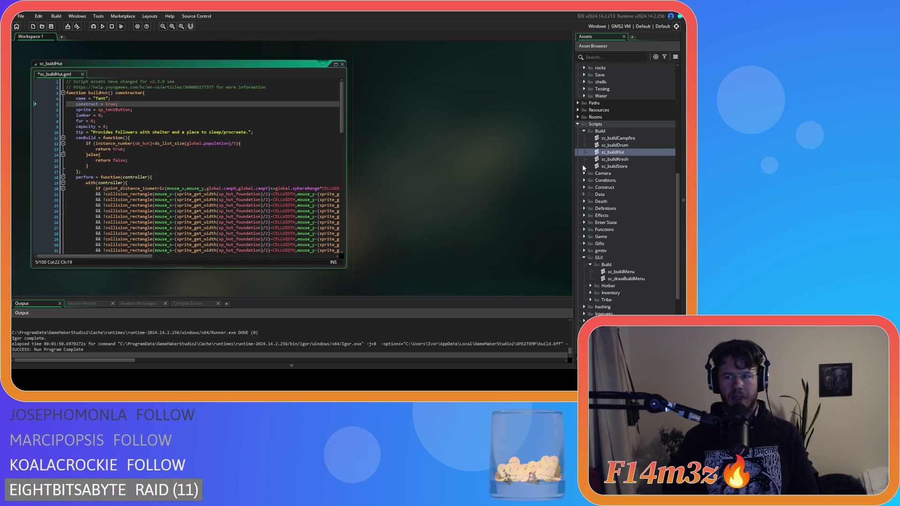
Add construct = true; under the Creche and Store names, then save.
{"action": "double_click", "coordinate": [615, 159]}
{"action": "left_click", "coordinate": [122, 98]}
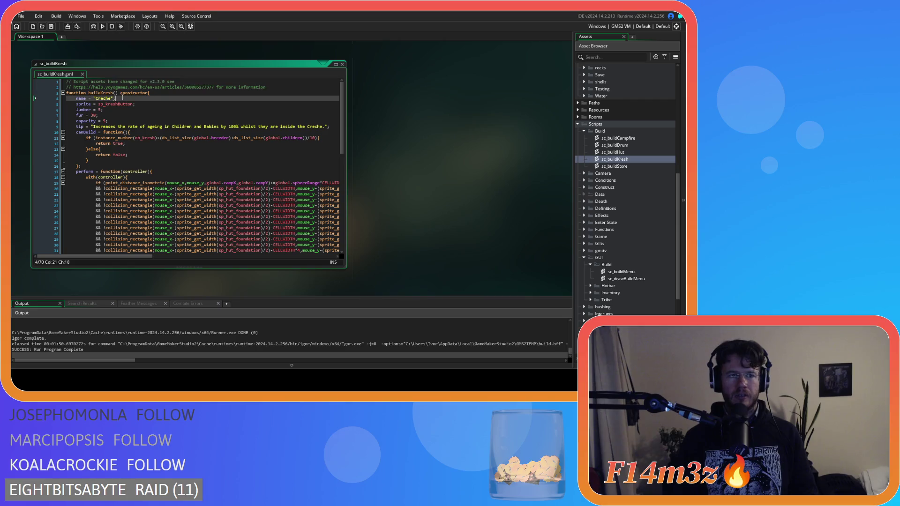
{"action": "key", "text": "Return"}
{"action": "key", "text": "ctrl+v"}
{"action": "double_click", "coordinate": [614, 166]}
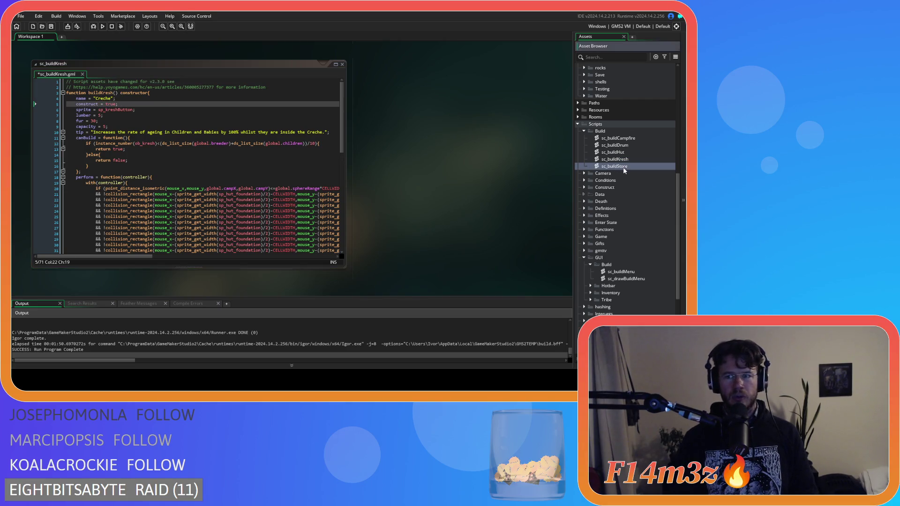
{"action": "left_click", "coordinate": [133, 100]}
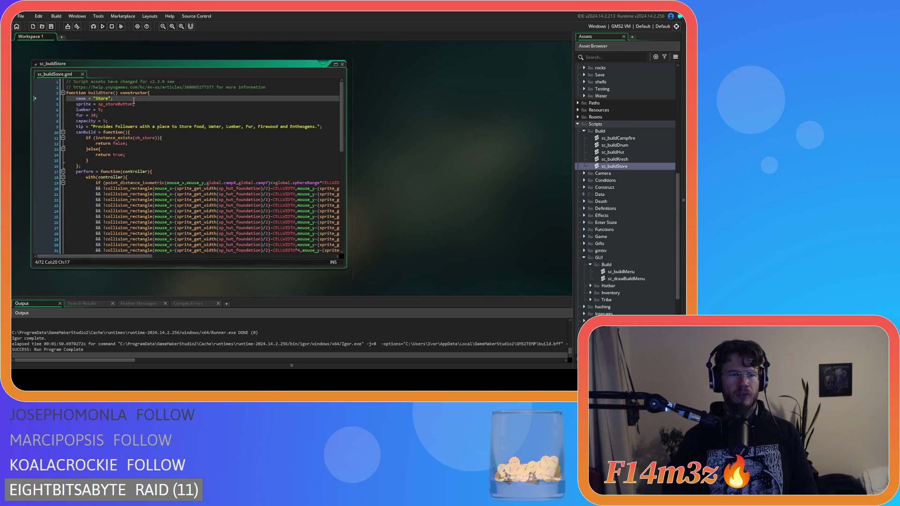
{"action": "key", "text": "Return"}
{"action": "key", "text": "ctrl+v"}
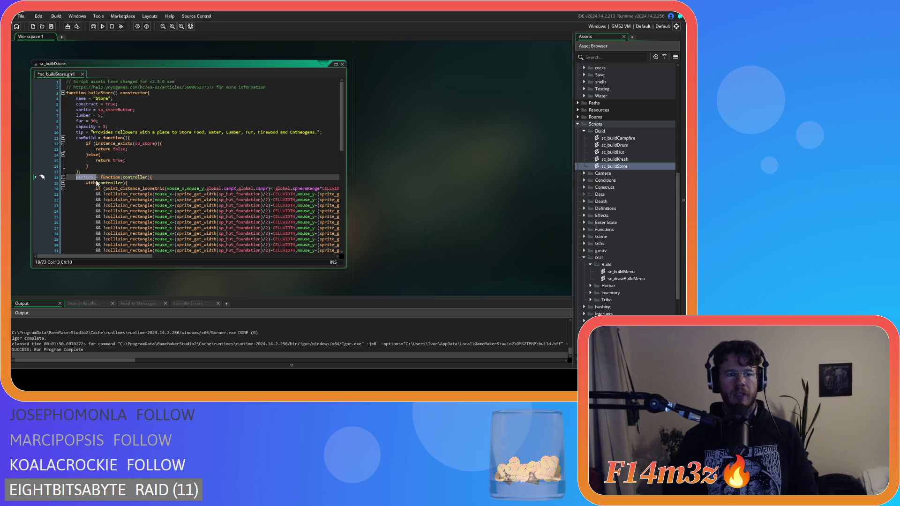
{"action": "key", "text": "ctrl+s"}
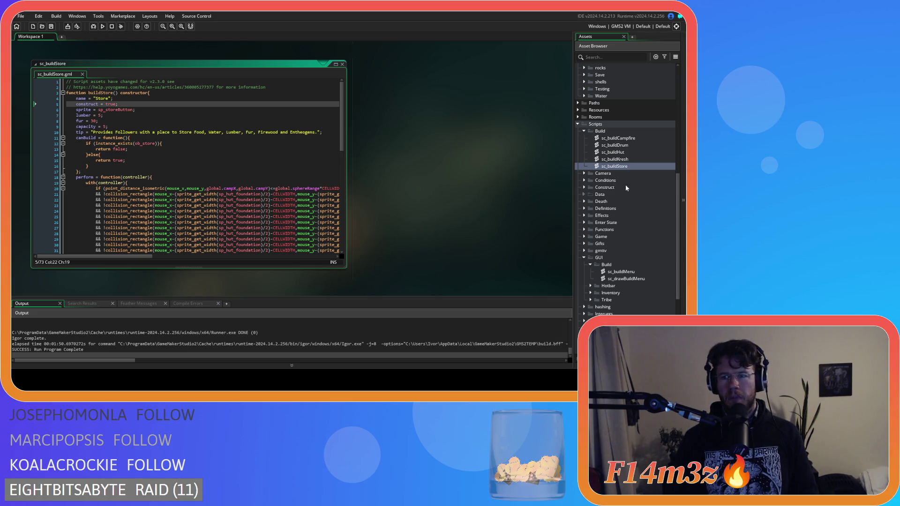
Recheck the construct line in sc_buildKresh, then expand the Miracles folder in the Asset Browser.
{"action": "double_click", "coordinate": [615, 160]}
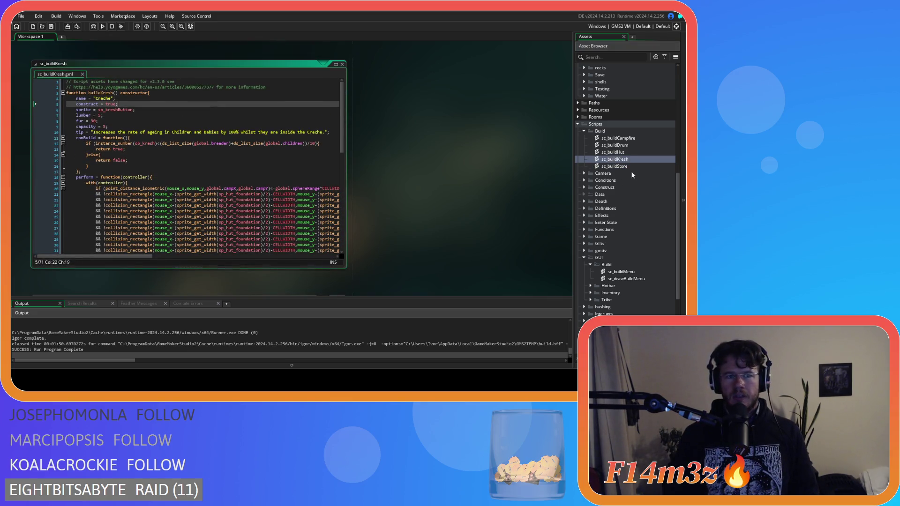
{"action": "scroll", "coordinate": [650, 213], "scroll_direction": "down", "scroll_amount": 3}
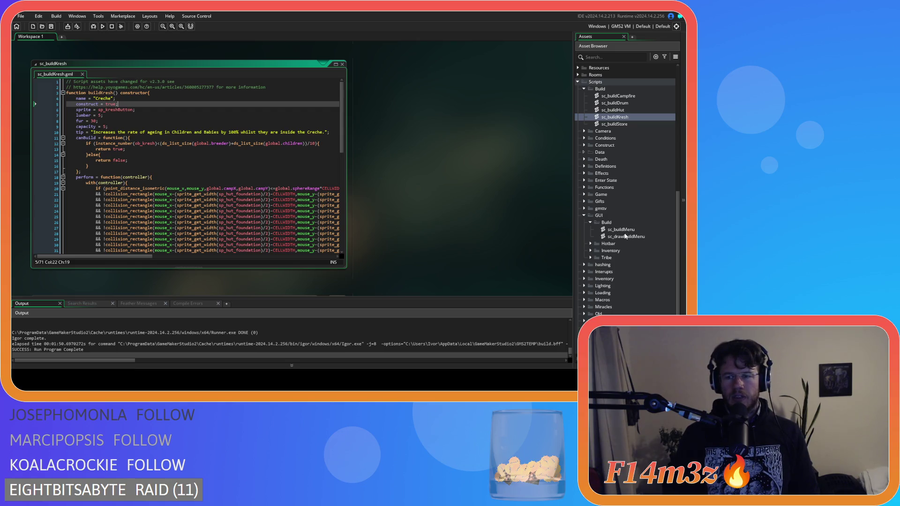
{"action": "scroll", "coordinate": [624, 239], "scroll_direction": "down", "scroll_amount": 5}
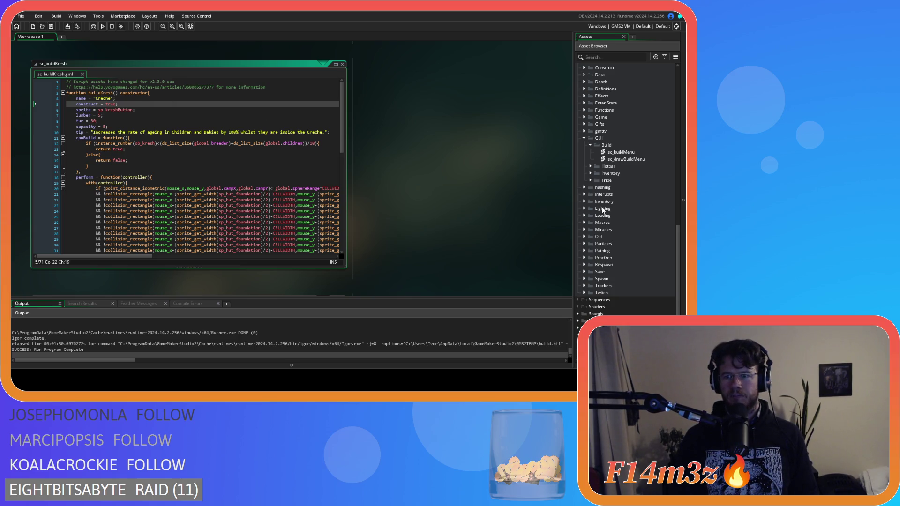
{"action": "scroll", "coordinate": [603, 210], "scroll_direction": "up", "scroll_amount": 2}
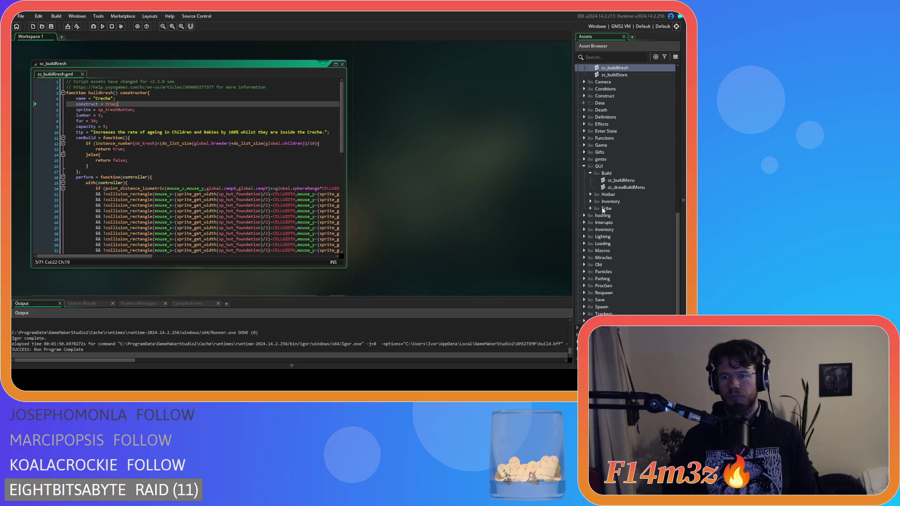
{"action": "scroll", "coordinate": [603, 211], "scroll_direction": "down", "scroll_amount": 2}
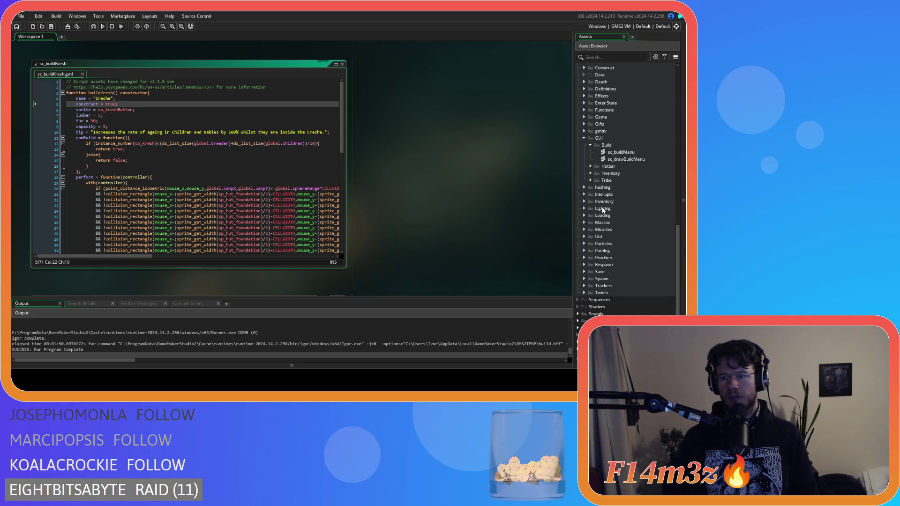
{"action": "left_click", "coordinate": [584, 229]}
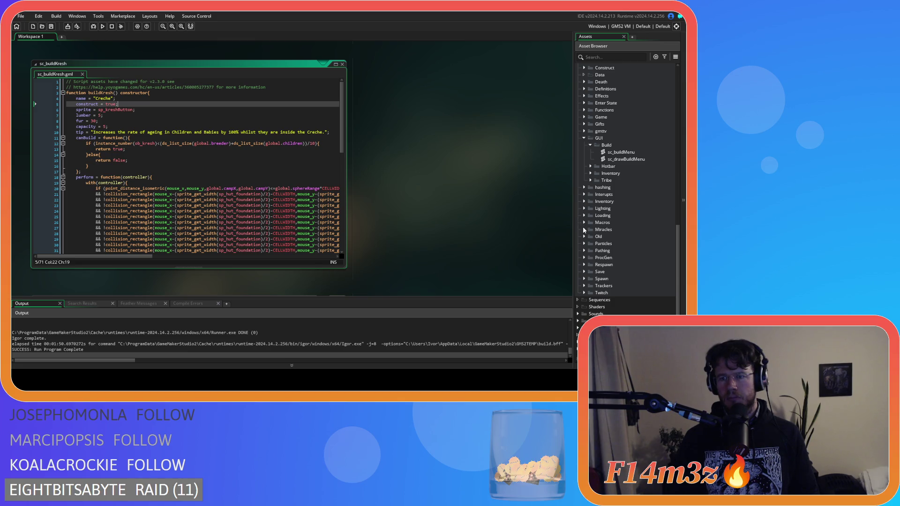
Add construct = false; under the Calm miracle's name and select that line for reuse.
{"action": "double_click", "coordinate": [630, 238]}
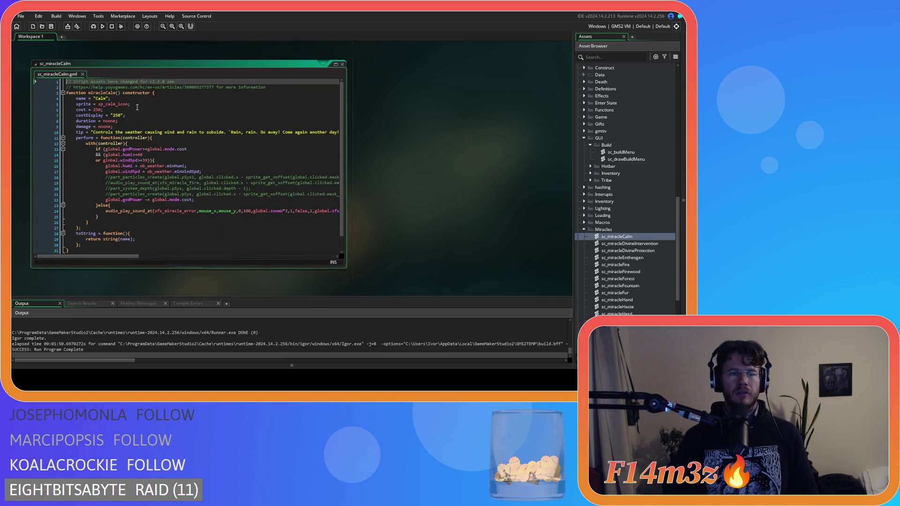
{"action": "left_click", "coordinate": [151, 101]}
{"action": "key", "text": "Return"}
{"action": "type", "text": "construct = true;"}
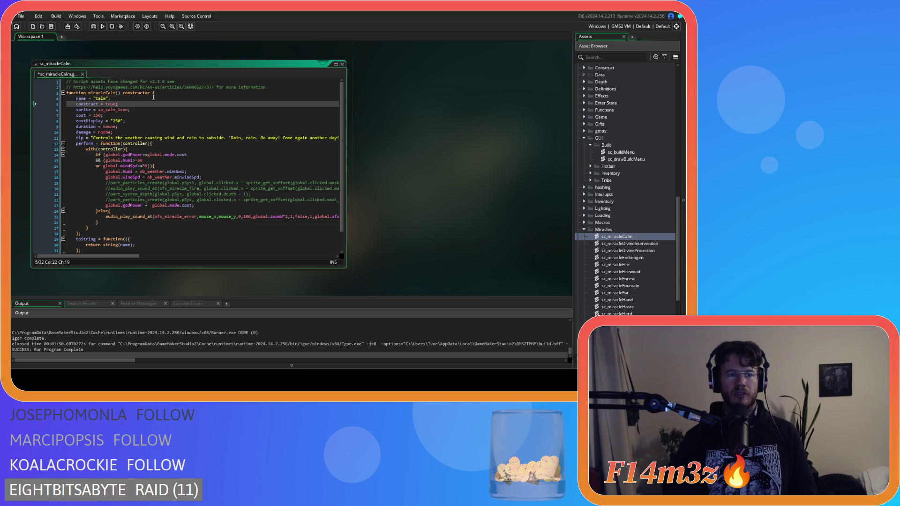
{"action": "double_click", "coordinate": [112, 104]}
{"action": "type", "text": "false"}
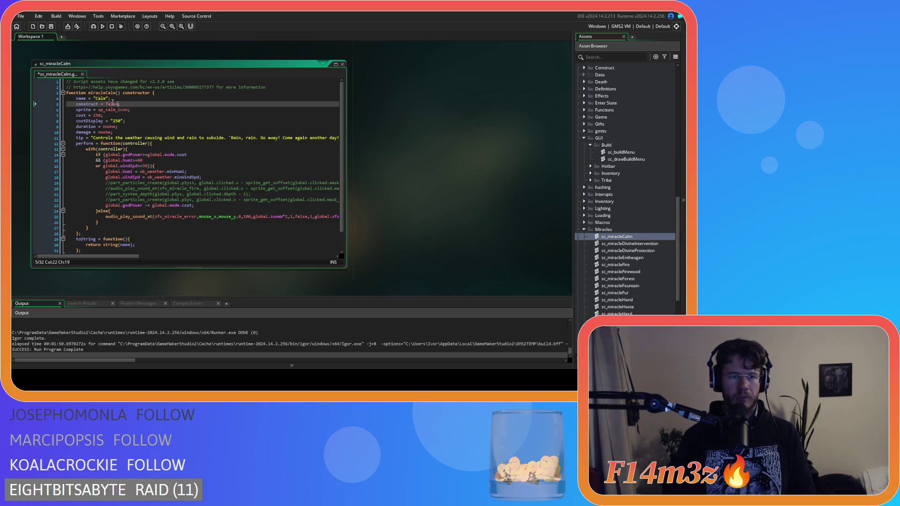
{"action": "left_click_drag", "start_coordinate": [120, 104], "coordinate": [76, 104]}
{"action": "key", "text": "ctrl+c"}
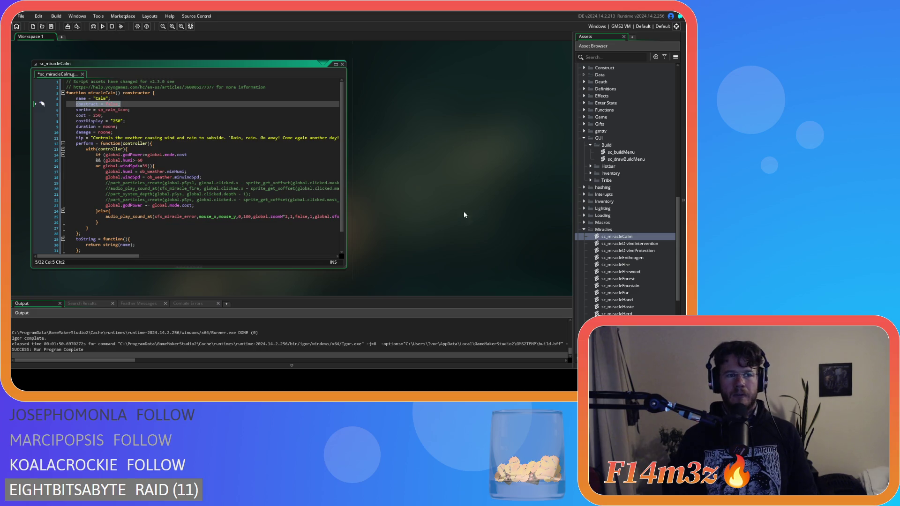
Paste construct = false; into the Divine Intervention, Divine Protection and Entheogen miracle scripts.
{"action": "double_click", "coordinate": [628, 243]}
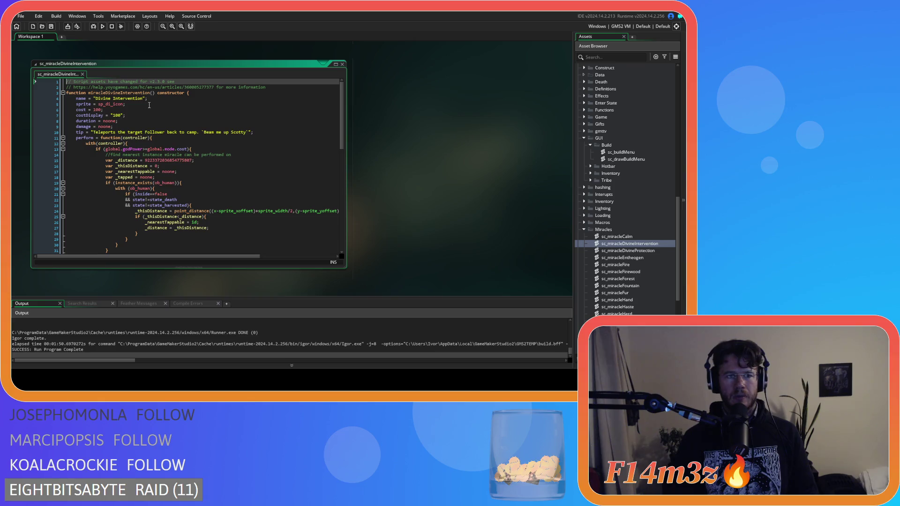
{"action": "left_click", "coordinate": [165, 98]}
{"action": "key", "text": "Return"}
{"action": "key", "text": "ctrl+v"}
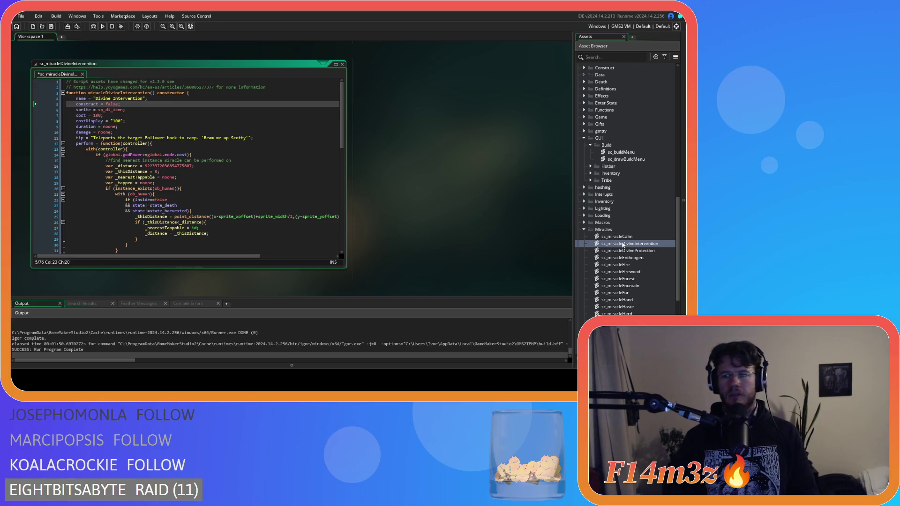
{"action": "double_click", "coordinate": [627, 251]}
{"action": "left_click", "coordinate": [153, 98]}
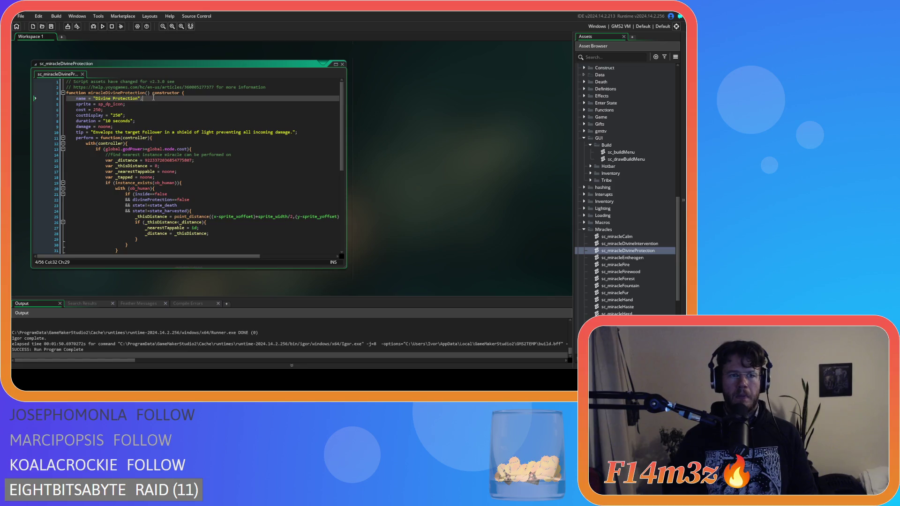
{"action": "key", "text": "Return"}
{"action": "key", "text": "ctrl+v"}
{"action": "double_click", "coordinate": [622, 258]}
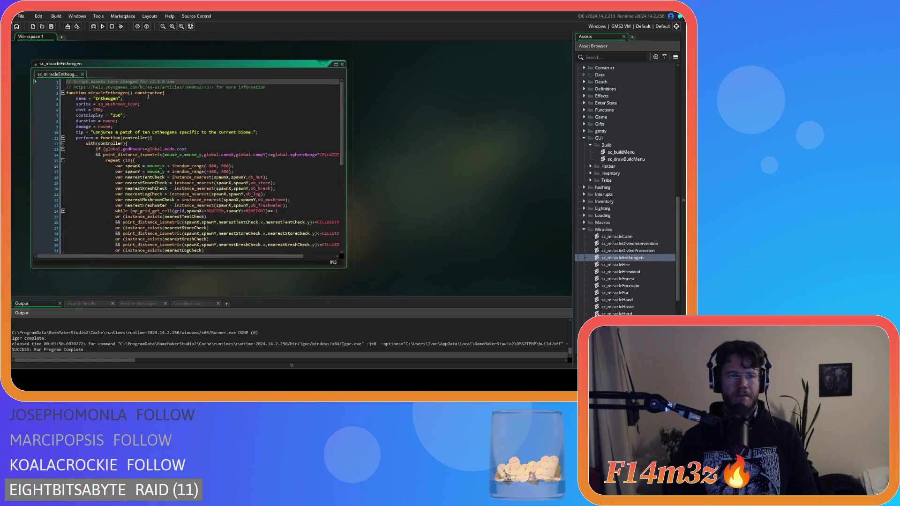
{"action": "left_click", "coordinate": [156, 99]}
{"action": "key", "text": "Return"}
{"action": "key", "text": "ctrl+v"}
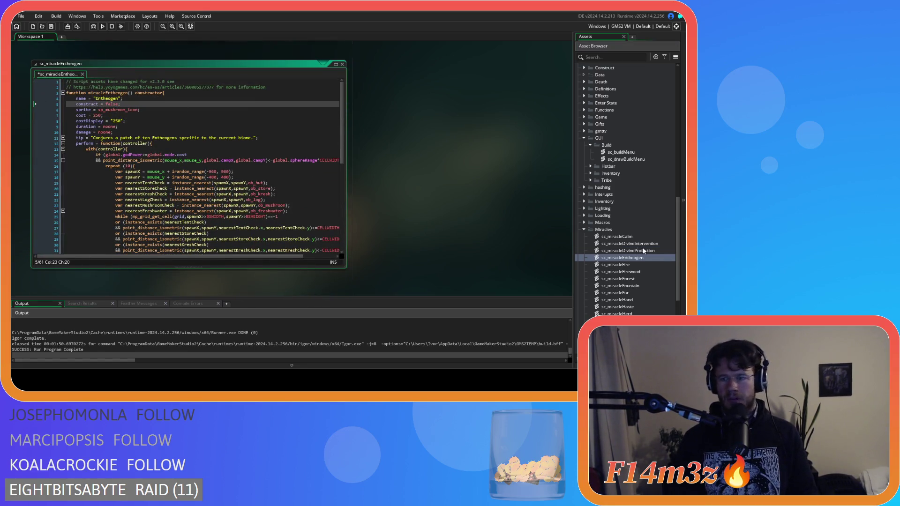
Paste construct = false; into the Fire, Firewood and Forest miracle scripts.
{"action": "double_click", "coordinate": [615, 265]}
{"action": "left_click", "coordinate": [127, 99]}
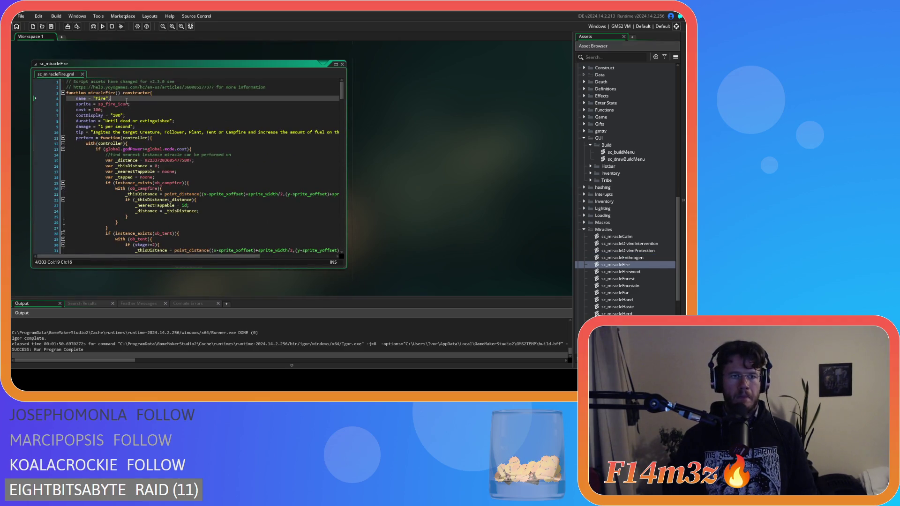
{"action": "key", "text": "Return"}
{"action": "key", "text": "ctrl+v"}
{"action": "double_click", "coordinate": [624, 272]}
{"action": "key", "text": "ctrl+c"}
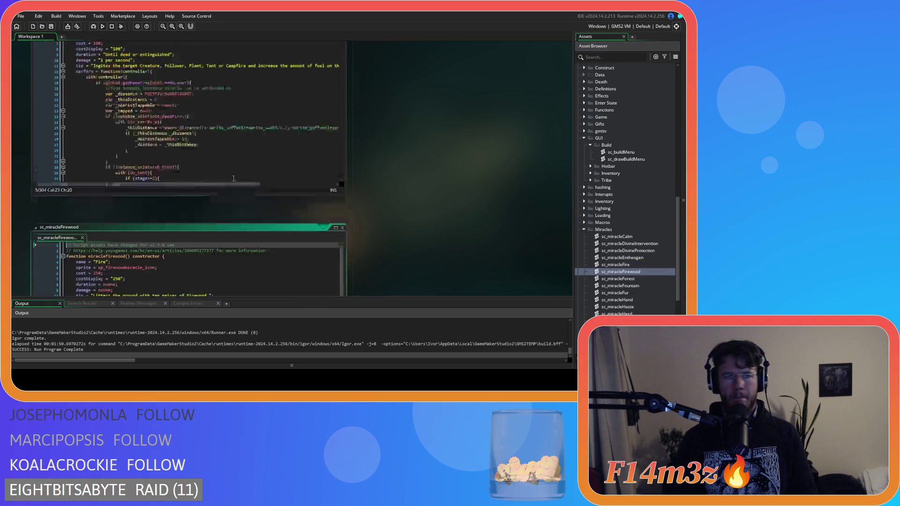
{"action": "left_click", "coordinate": [122, 99]}
{"action": "key", "text": "Return"}
{"action": "key", "text": "ctrl+v"}
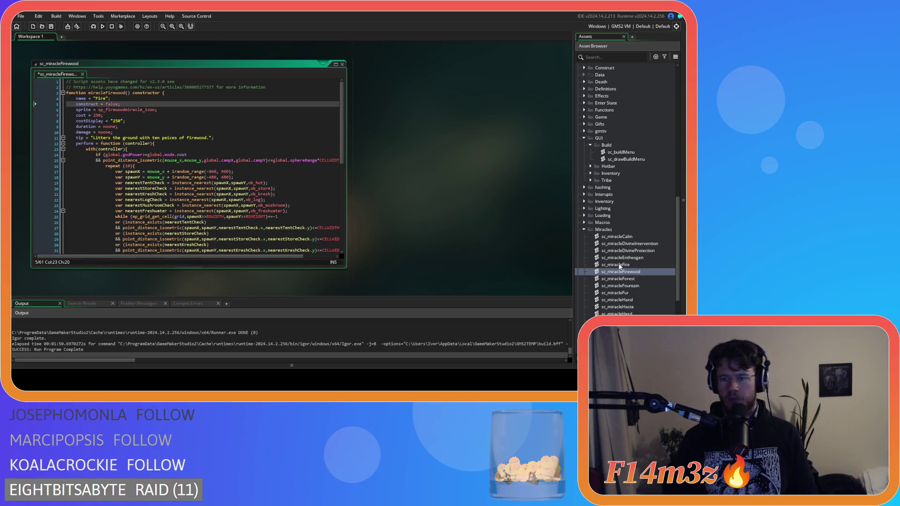
{"action": "double_click", "coordinate": [618, 279]}
{"action": "left_click", "coordinate": [119, 99]}
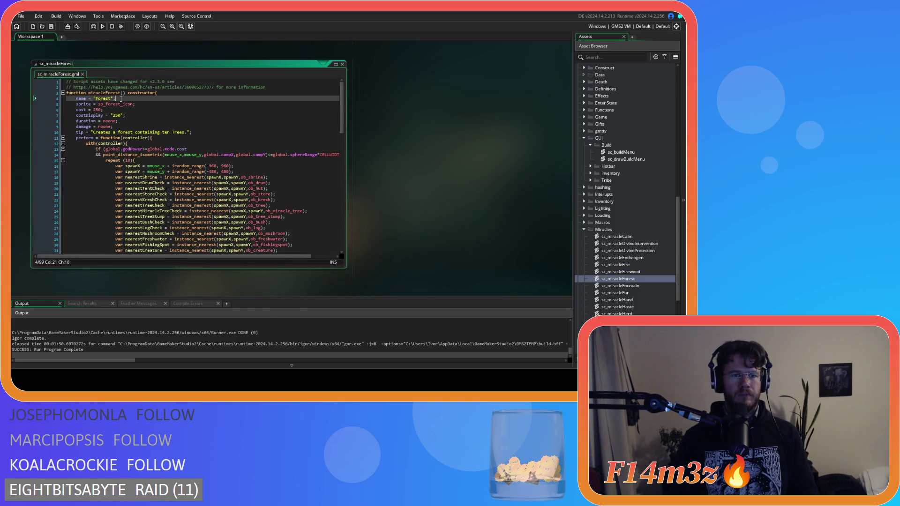
{"action": "key", "text": "Return"}
{"action": "key", "text": "ctrl+v"}
{"action": "double_click", "coordinate": [630, 285]}
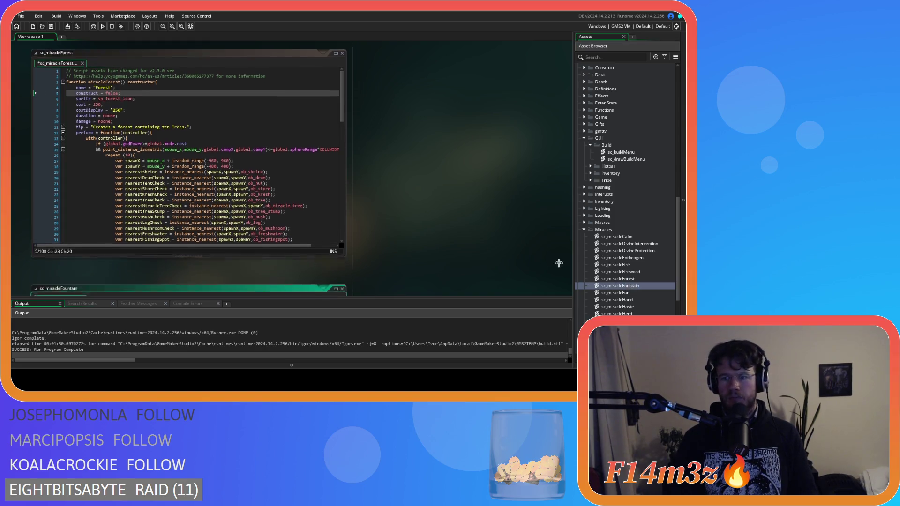
Add construct = false; to the Fountain script and leave the Fur script unchanged.
{"action": "left_click", "coordinate": [133, 100]}
{"action": "key", "text": "Return"}
{"action": "key", "text": "ctrl+v"}
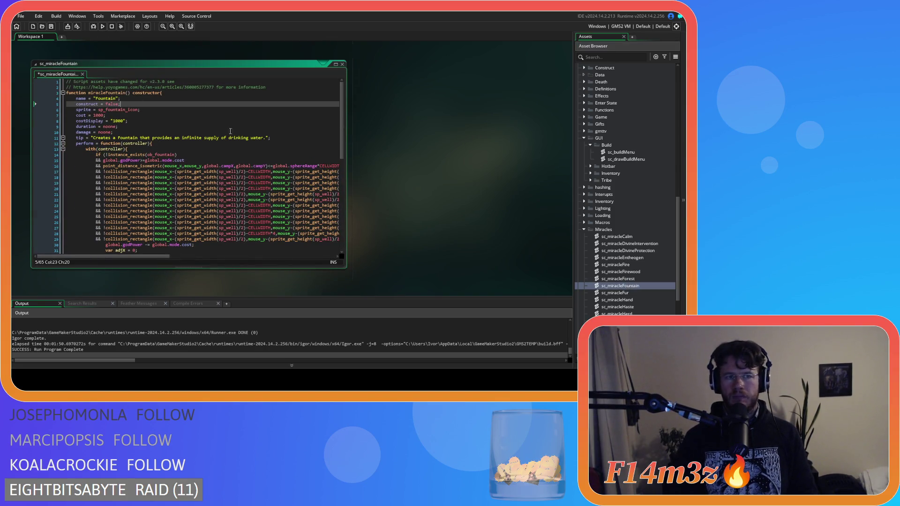
{"action": "double_click", "coordinate": [625, 294]}
{"action": "left_click", "coordinate": [135, 98]}
{"action": "left_click", "coordinate": [342, 64]}
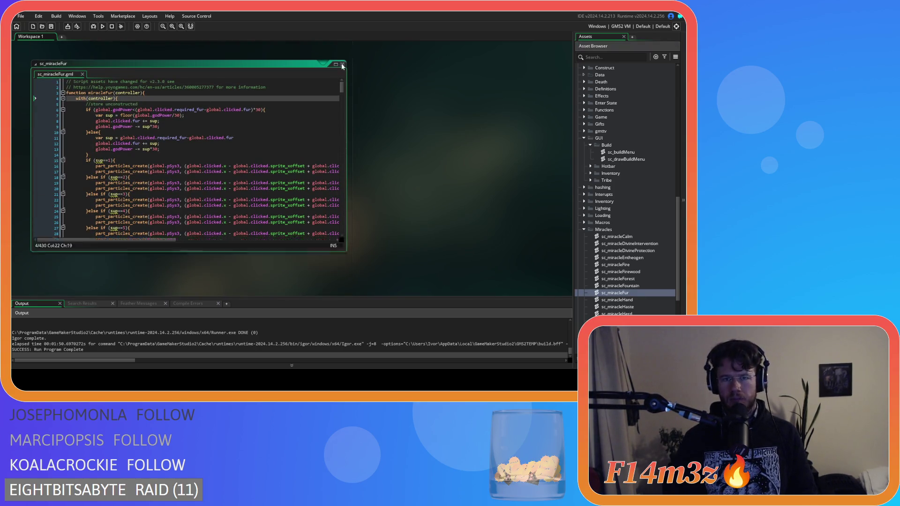
Paste construct = false; into the Hand, Haste and Herd miracle scripts.
{"action": "double_click", "coordinate": [634, 300]}
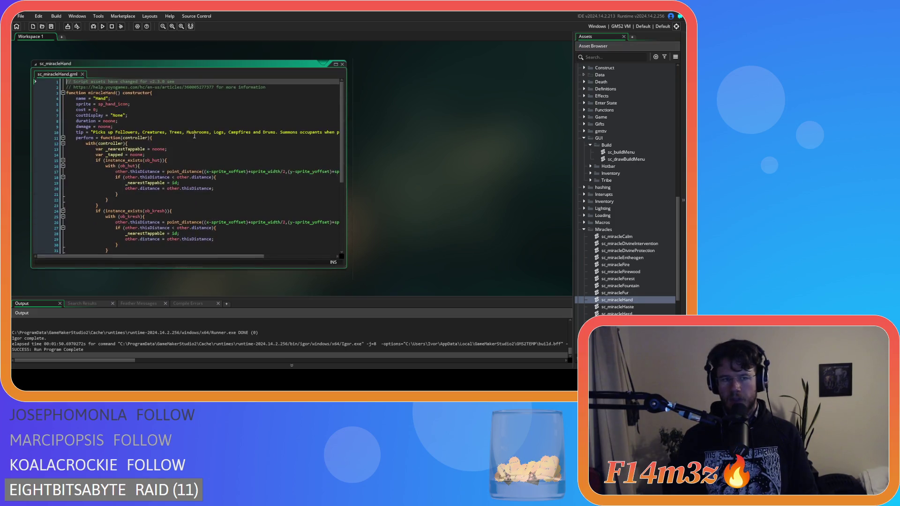
{"action": "left_click", "coordinate": [123, 98]}
{"action": "key", "text": "Return"}
{"action": "key", "text": "ctrl+v"}
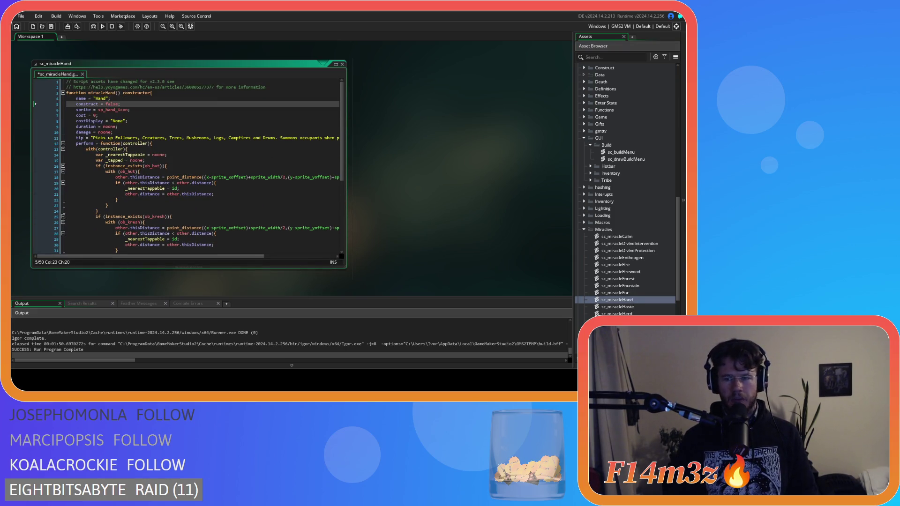
{"action": "double_click", "coordinate": [617, 306]}
{"action": "left_click", "coordinate": [122, 99]}
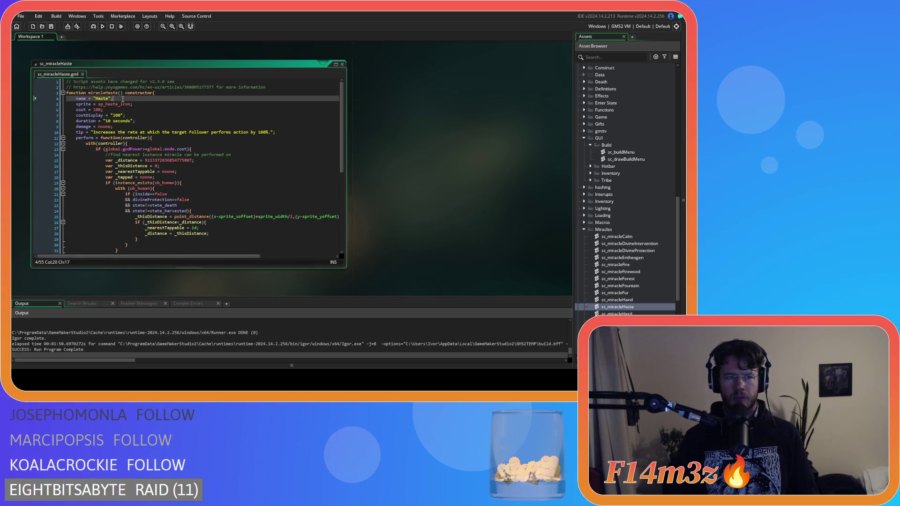
{"action": "key", "text": "Return"}
{"action": "key", "text": "ctrl+v"}
{"action": "double_click", "coordinate": [618, 314]}
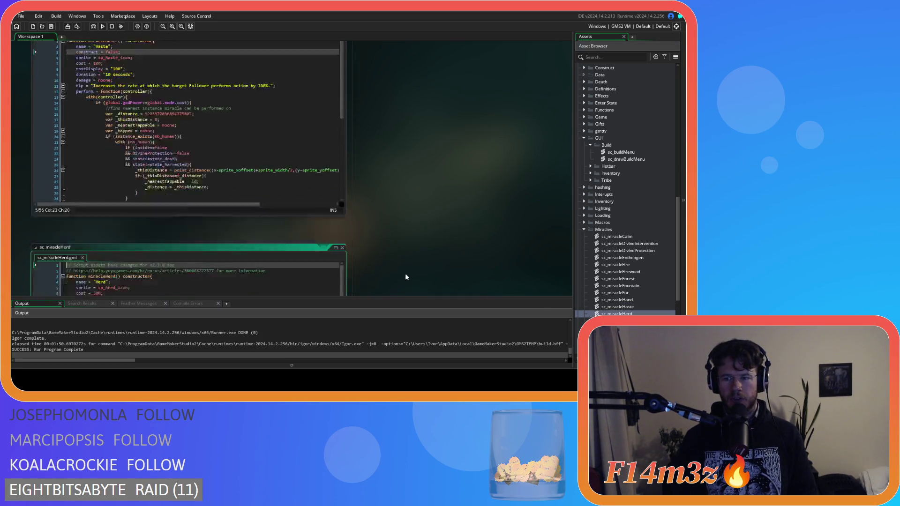
{"action": "left_click", "coordinate": [127, 99]}
{"action": "key", "text": "Return"}
{"action": "key", "text": "ctrl+v"}
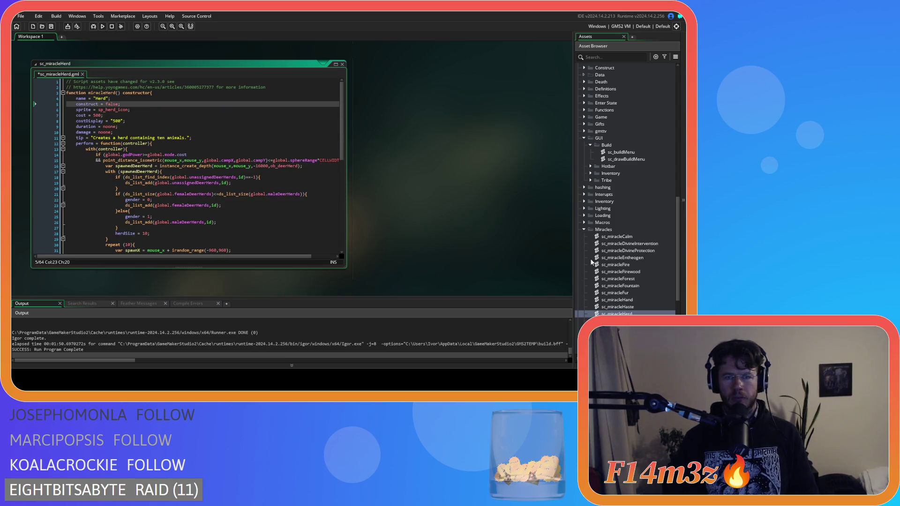
Paste construct = false; into the Invisibility, Life, Light and Resurrection miracle scripts.
{"action": "double_click", "coordinate": [619, 321]}
{"action": "left_click", "coordinate": [136, 99]}
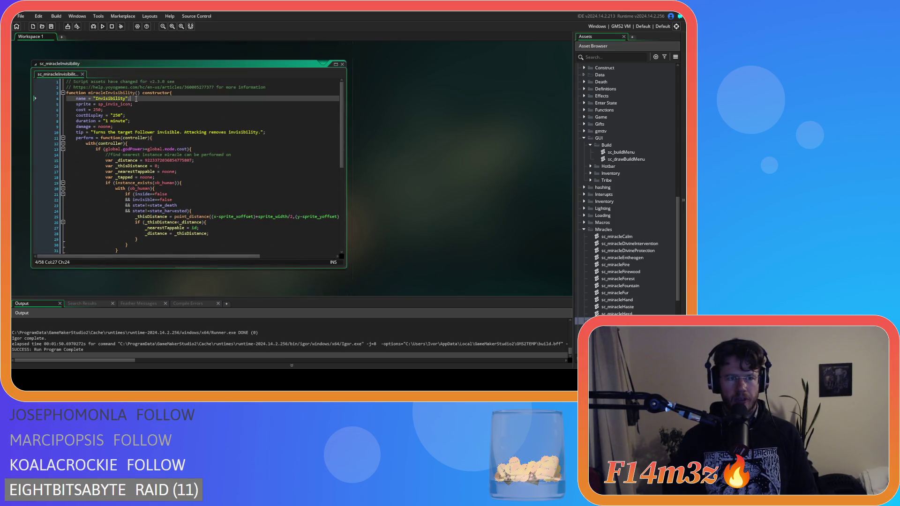
{"action": "key", "text": "Return"}
{"action": "key", "text": "ctrl+v"}
{"action": "double_click", "coordinate": [619, 328]}
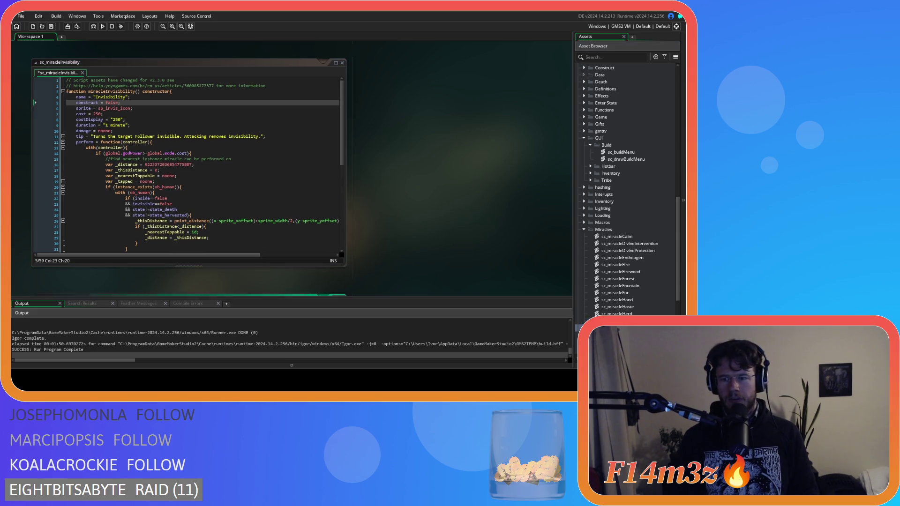
{"action": "left_click", "coordinate": [130, 99]}
{"action": "key", "text": "Return"}
{"action": "key", "text": "ctrl+v"}
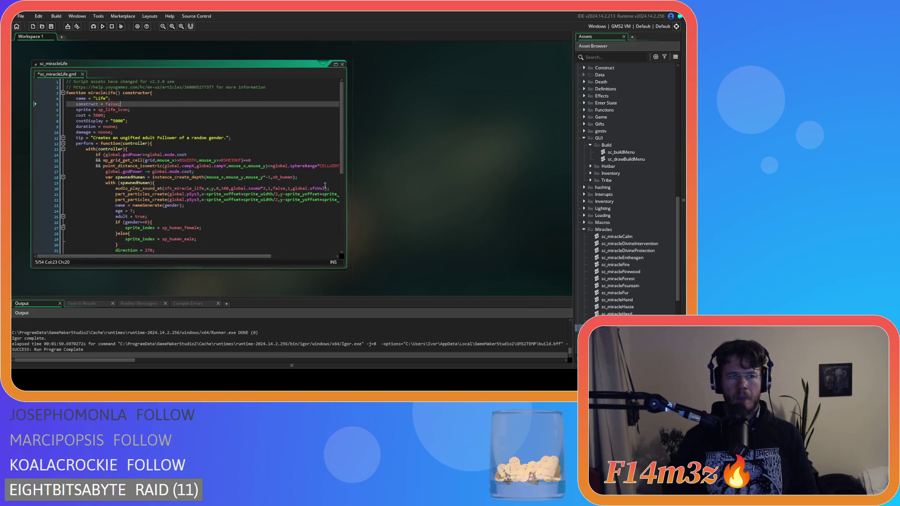
{"action": "scroll", "coordinate": [458, 275], "scroll_direction": "down", "scroll_amount": 5}
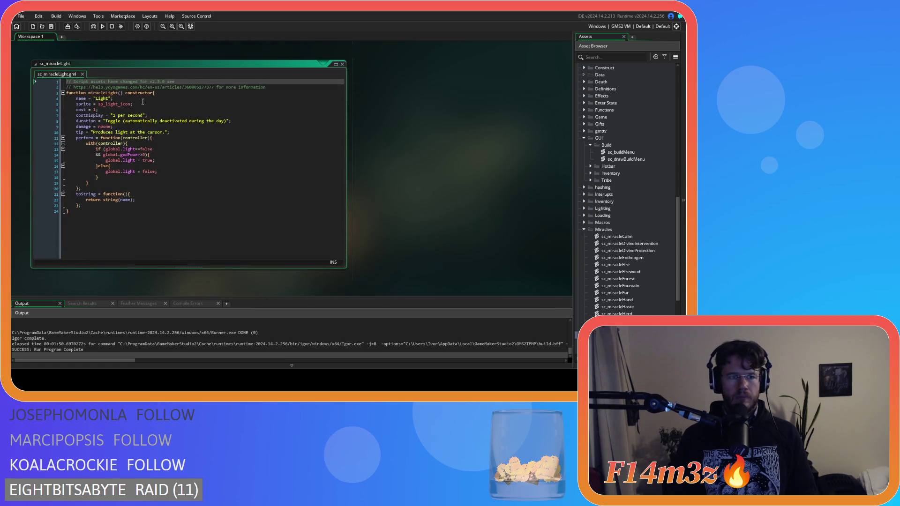
{"action": "key", "text": "ctrl+v"}
{"action": "scroll", "coordinate": [458, 276], "scroll_direction": "down", "scroll_amount": 5}
{"action": "left_click", "coordinate": [134, 98]}
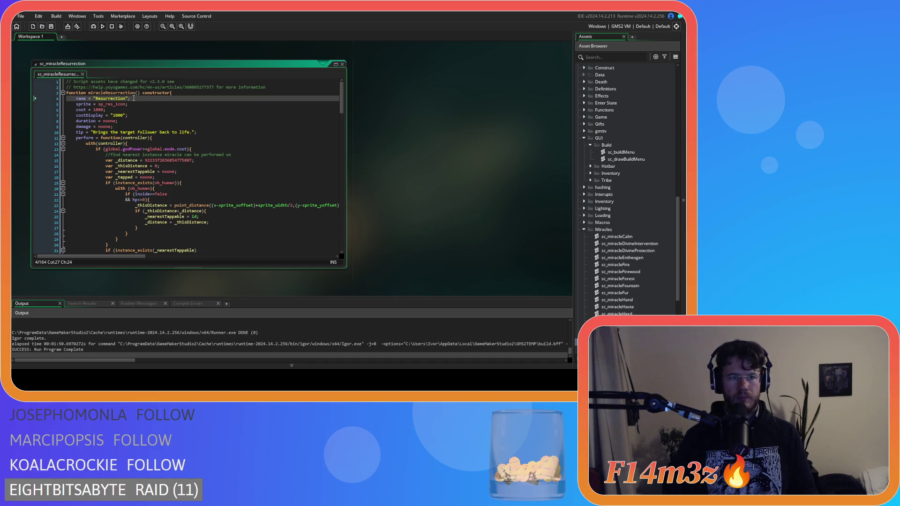
{"action": "key", "text": "Return"}
{"action": "key", "text": "ctrl+v"}
Paste construct = false; into the Smite and Speed miracle scripts.
{"action": "scroll", "coordinate": [581, 215], "scroll_direction": "down", "scroll_amount": 5}
{"action": "left_click", "coordinate": [623, 279]}
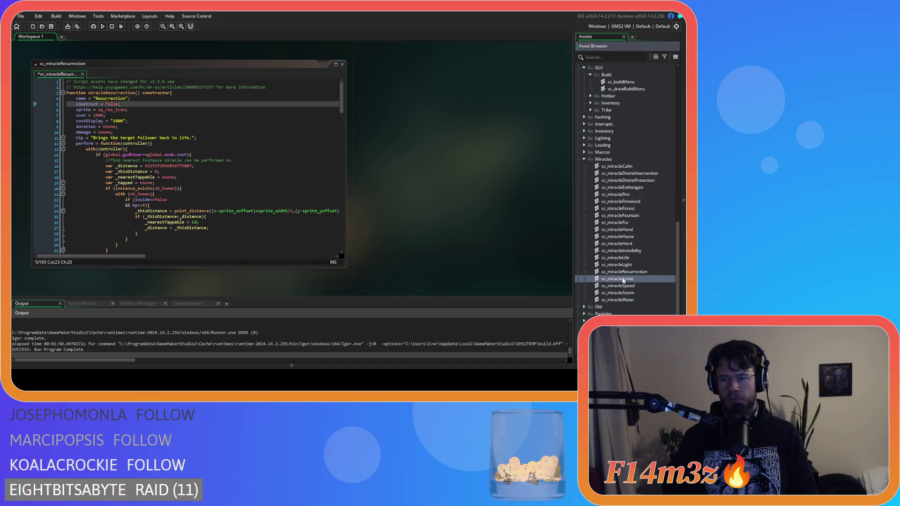
{"action": "double_click", "coordinate": [623, 279]}
{"action": "left_click", "coordinate": [133, 99]}
{"action": "key", "text": "Return"}
{"action": "key", "text": "ctrl+v"}
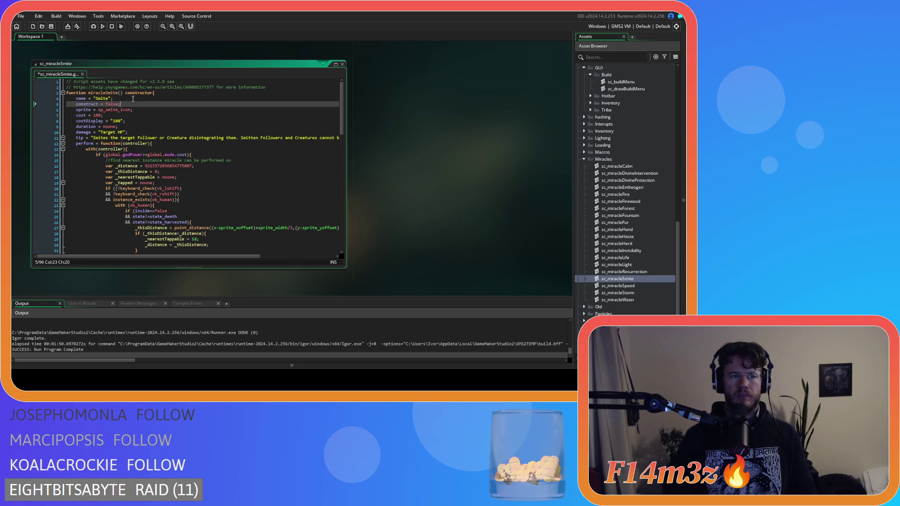
{"action": "double_click", "coordinate": [619, 286]}
{"action": "left_click", "coordinate": [128, 97]}
{"action": "key", "text": "Return"}
{"action": "key", "text": "ctrl+v"}
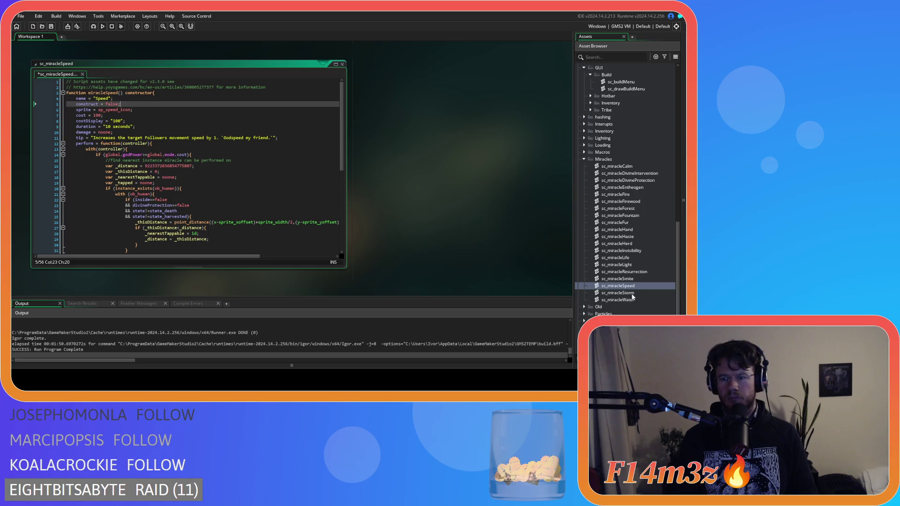
Paste construct = false; into the Storm and Water miracle scripts.
{"action": "double_click", "coordinate": [618, 293]}
{"action": "left_click", "coordinate": [127, 97]}
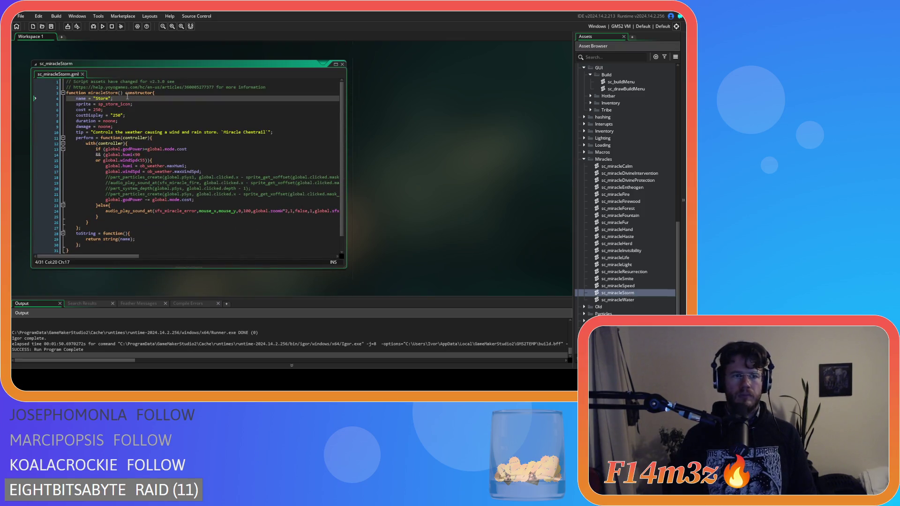
{"action": "key", "text": "Return"}
{"action": "key", "text": "ctrl+v"}
{"action": "double_click", "coordinate": [618, 300]}
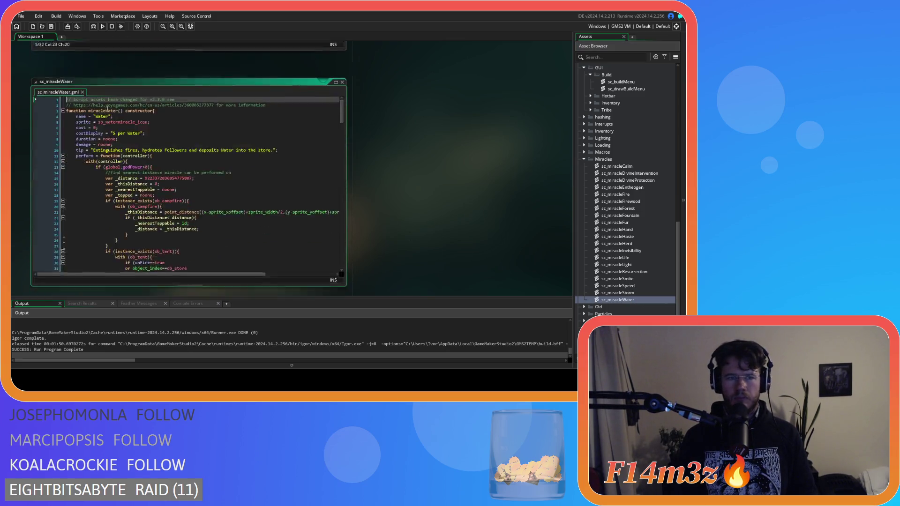
{"action": "left_click", "coordinate": [128, 99]}
{"action": "key", "text": "Return"}
{"action": "key", "text": "ctrl+v"}
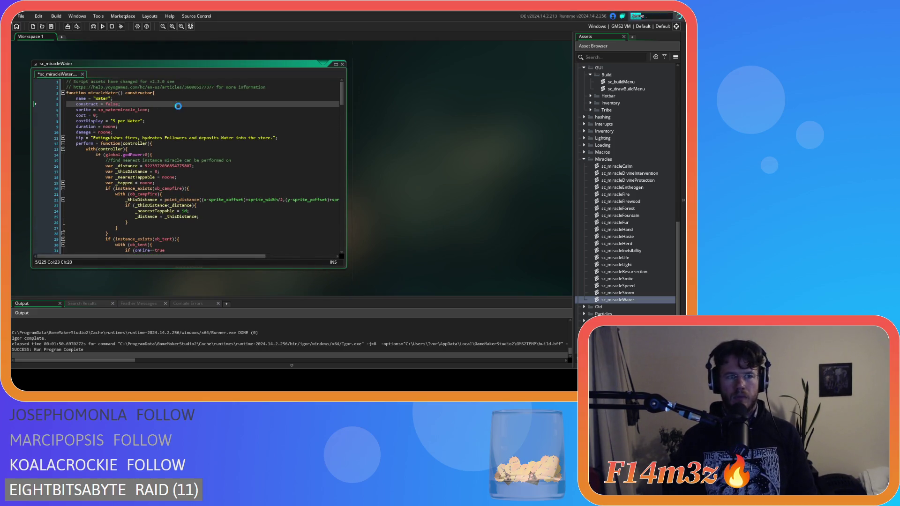
Close all open script editor windows.
{"action": "double_click", "coordinate": [618, 293]}
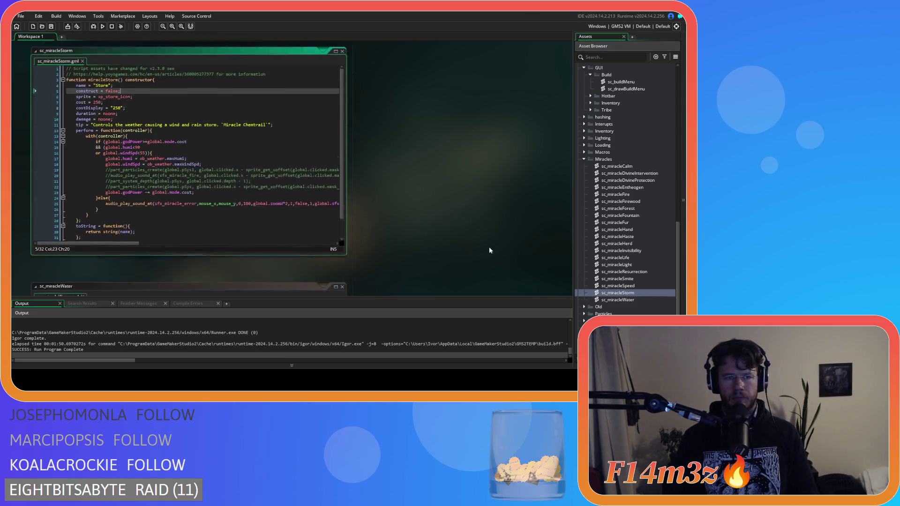
{"action": "right_click", "coordinate": [405, 129]}
{"action": "mouse_move", "coordinate": [422, 138]}
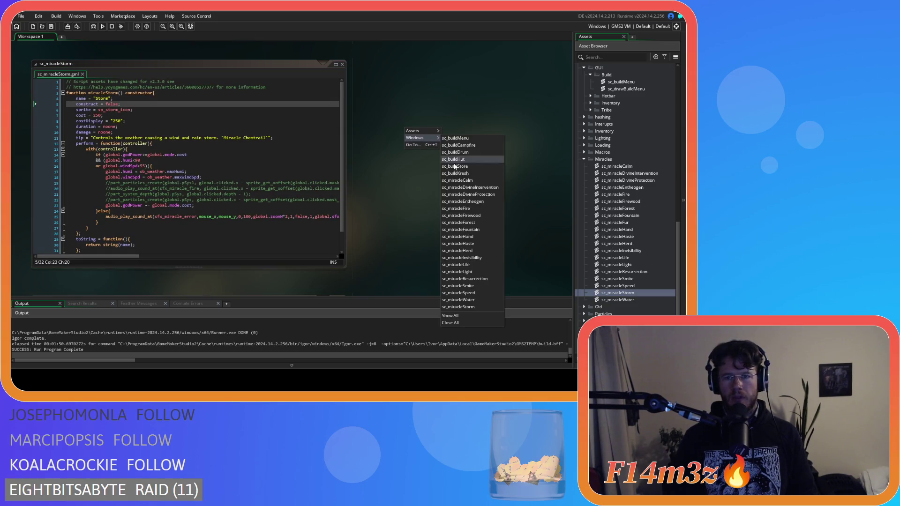
{"action": "left_click", "coordinate": [460, 322]}
Open sc_buildMenu and start extending its buildMenu check with '&& global.mode'.
{"action": "left_click", "coordinate": [584, 158]}
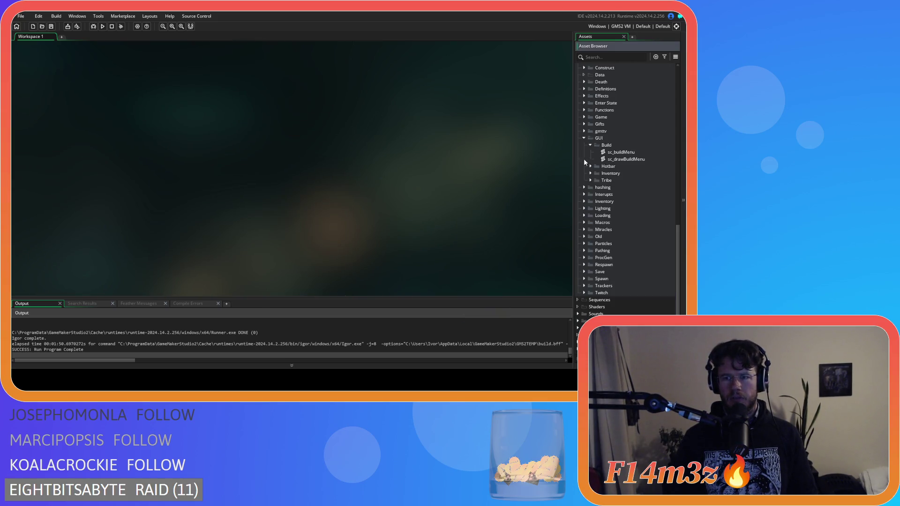
{"action": "double_click", "coordinate": [618, 153]}
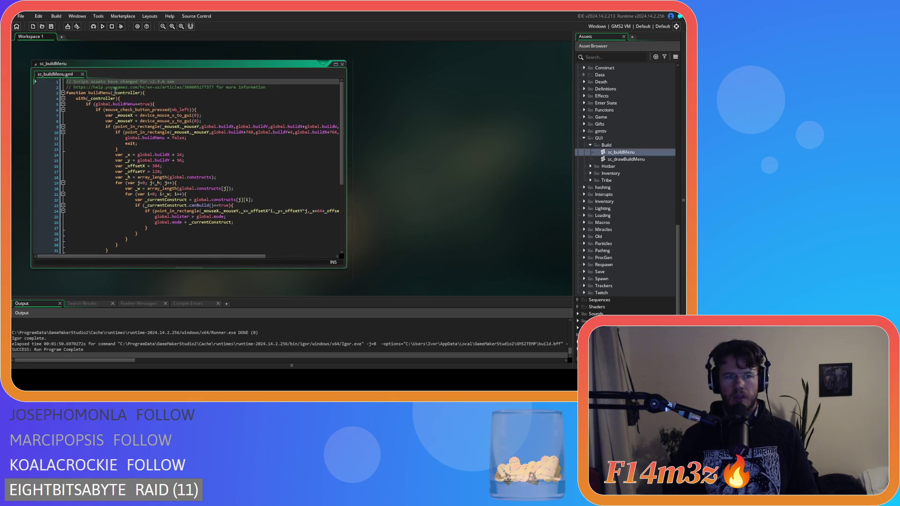
{"action": "left_click", "coordinate": [160, 110]}
{"action": "key", "text": "Up"}
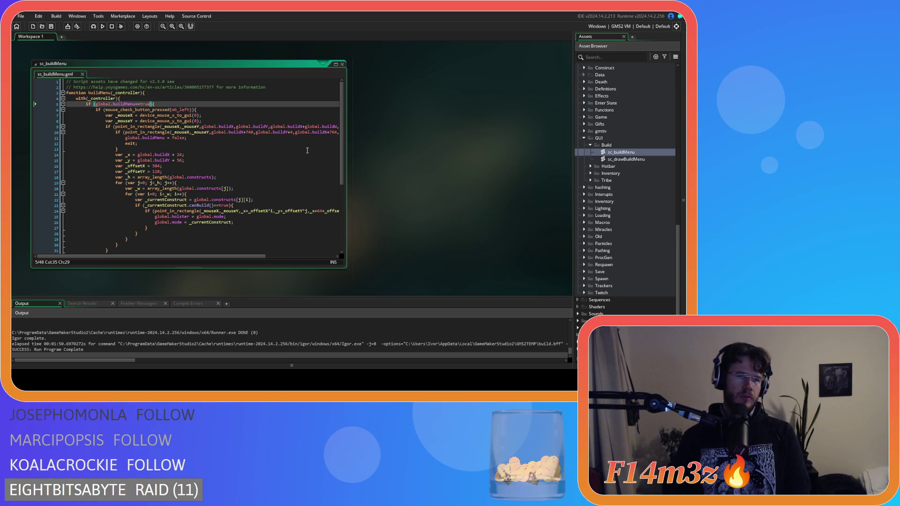
{"action": "key", "text": "Return"}
{"action": "type", "text": "&& ){"}
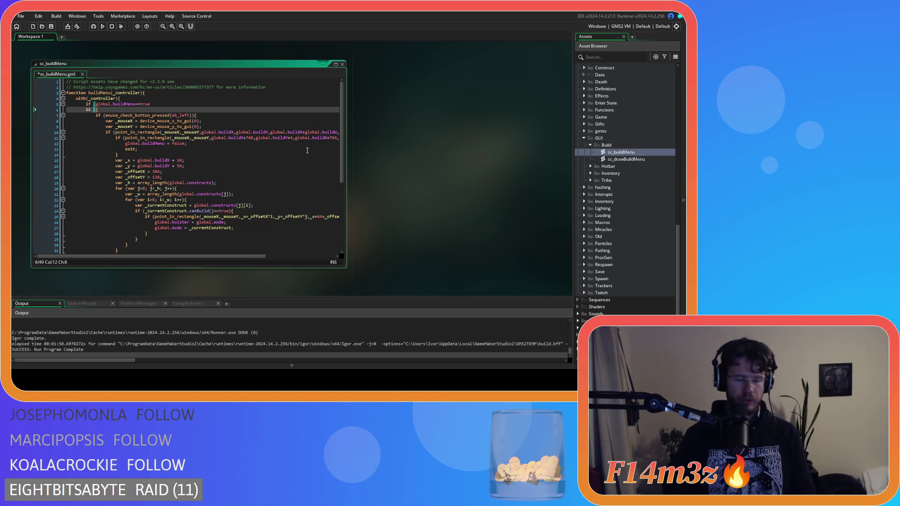
{"action": "type", "text": "global.mod"}
{"action": "key", "text": "ctrl+shift+Left"}
{"action": "key", "text": "ctrl+shift+Left"}
{"action": "key", "text": "ctrl+shift+Left"}
Insert the global.mode.construct==false condition into the build menu check and run the game.
{"action": "double_click", "coordinate": [665, 160]}
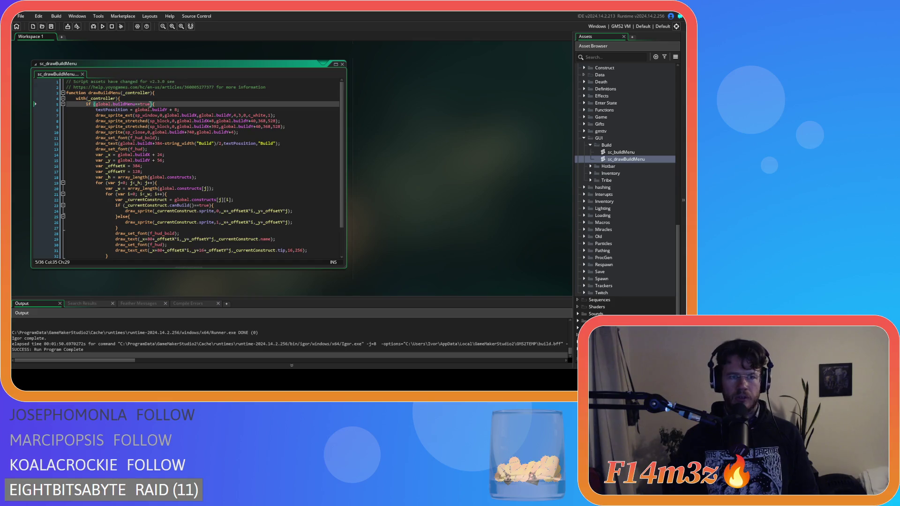
{"action": "type", "text": "&& global.mode.construct==false"}
{"action": "left_click", "coordinate": [175, 105]}
{"action": "key", "text": "F5"}
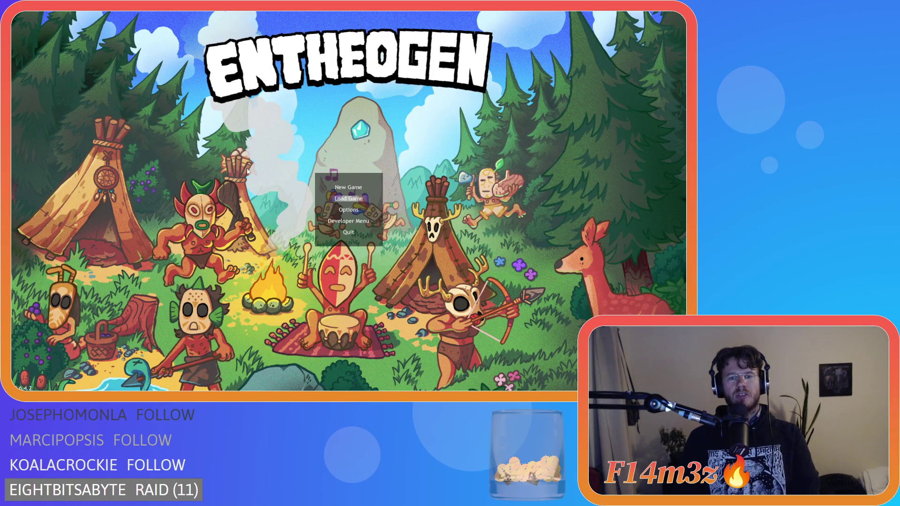
Load the saved game and place two drums on the dirt field from the Build menu.
{"action": "key", "text": "Return"}
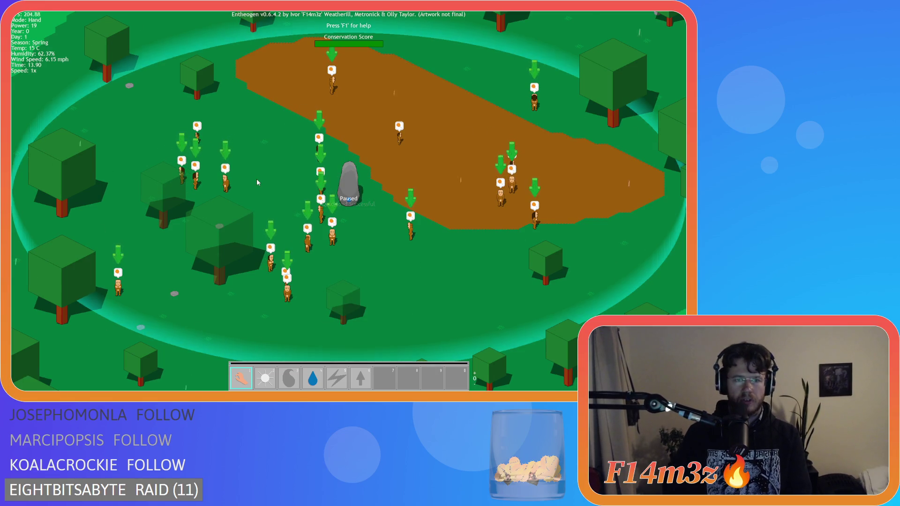
{"action": "right_click", "coordinate": [257, 182]}
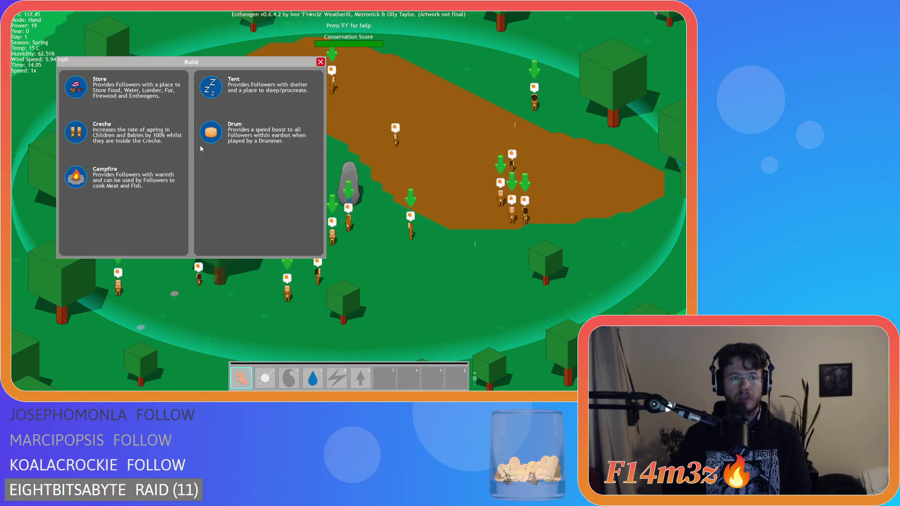
{"action": "left_click", "coordinate": [211, 135]}
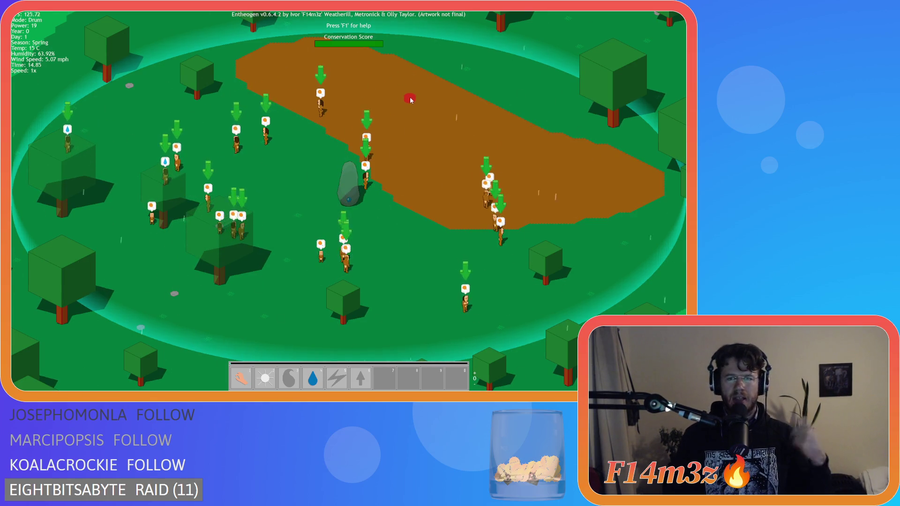
{"action": "left_click", "coordinate": [460, 101]}
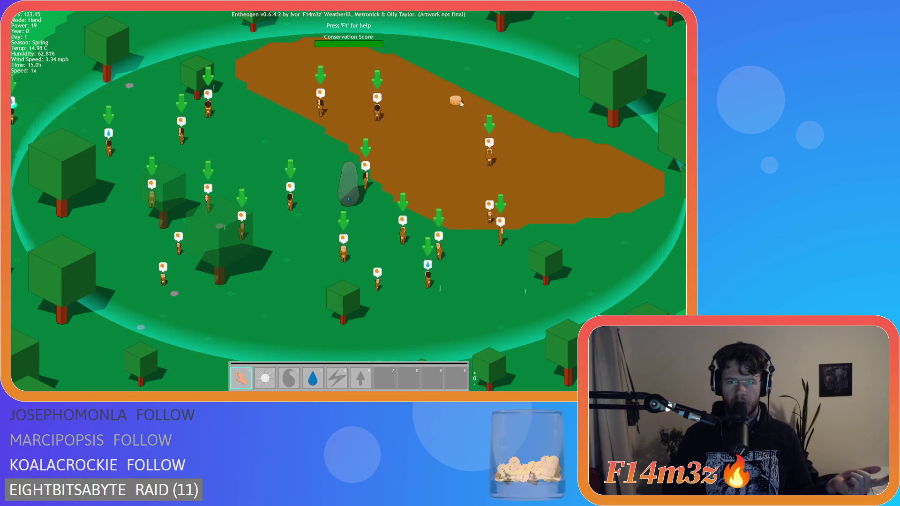
{"action": "key", "text": "1"}
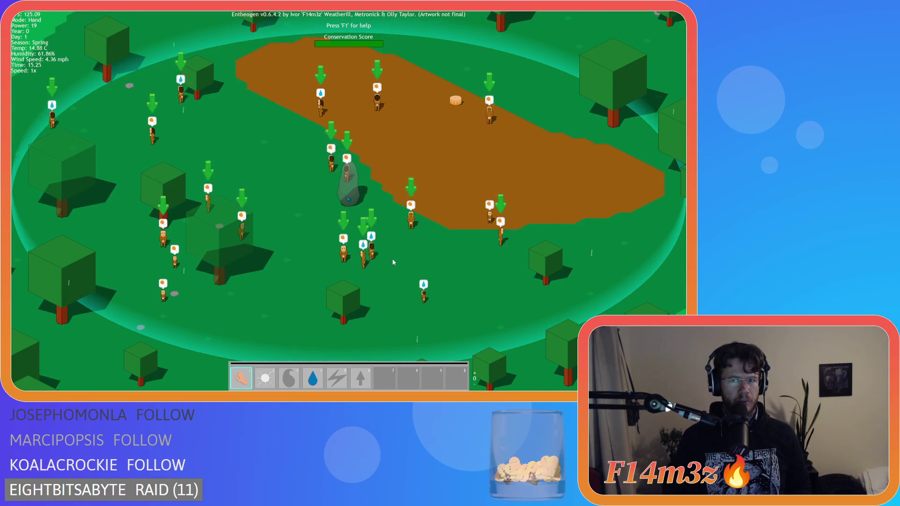
{"action": "key", "text": "b"}
{"action": "left_click", "coordinate": [211, 132]}
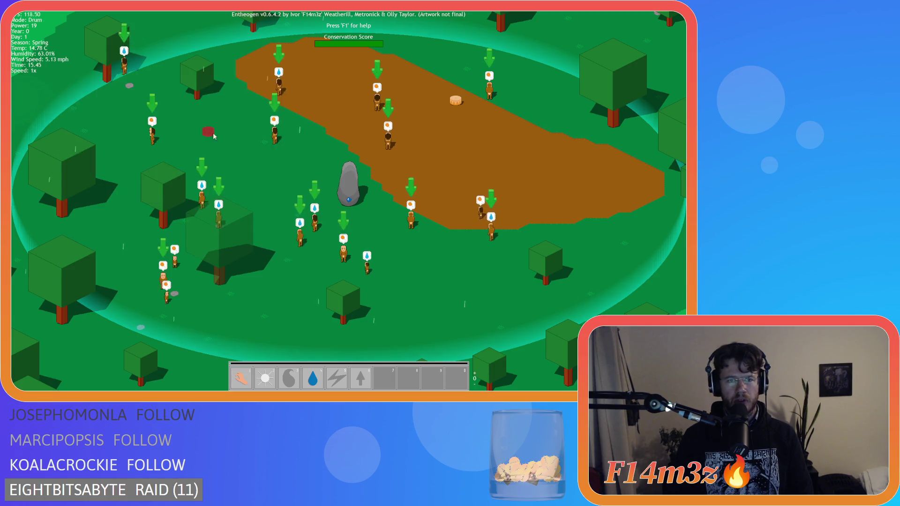
{"action": "left_click", "coordinate": [515, 153]}
Pick Tent from the Build menu, then cancel it and pan around the map.
{"action": "key", "text": "b"}
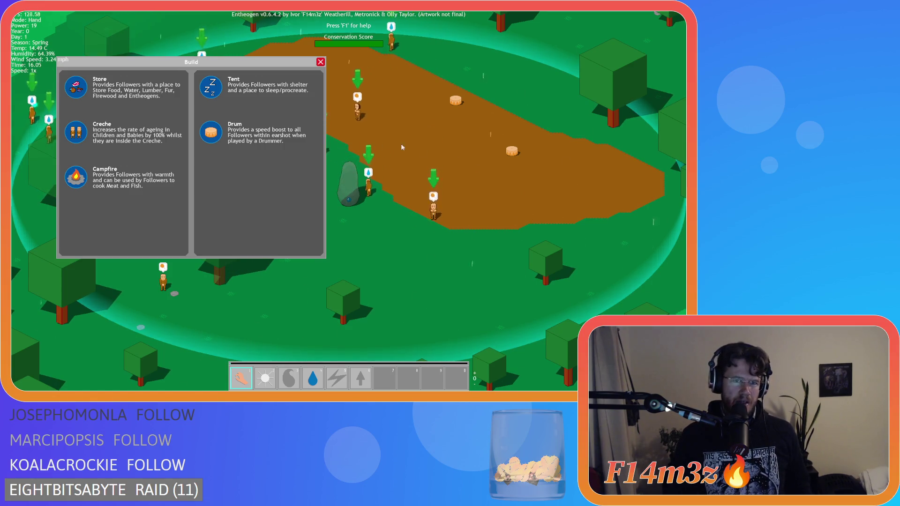
{"action": "left_click", "coordinate": [213, 89]}
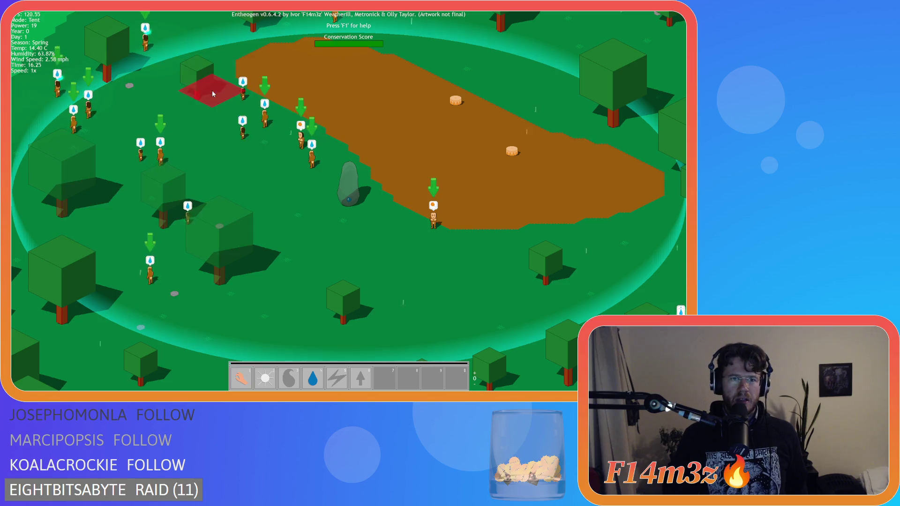
{"action": "key", "text": "a"}
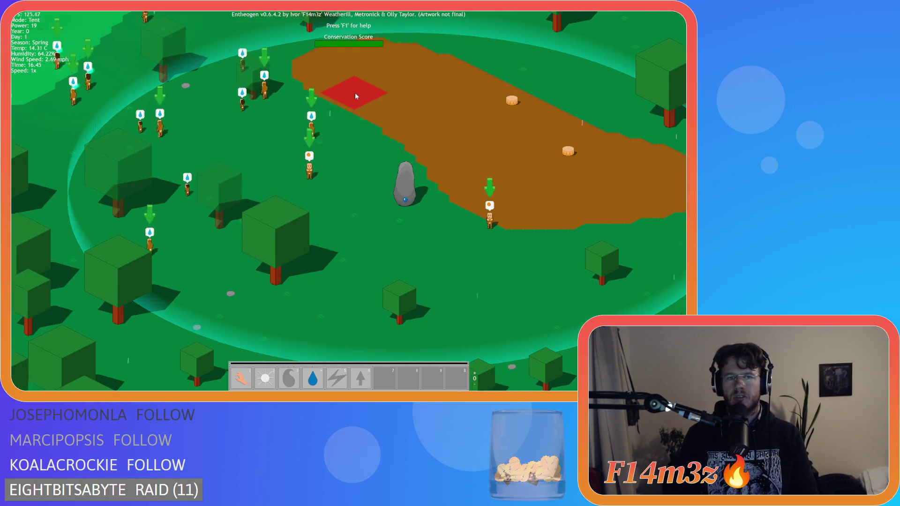
{"action": "key", "text": "a"}
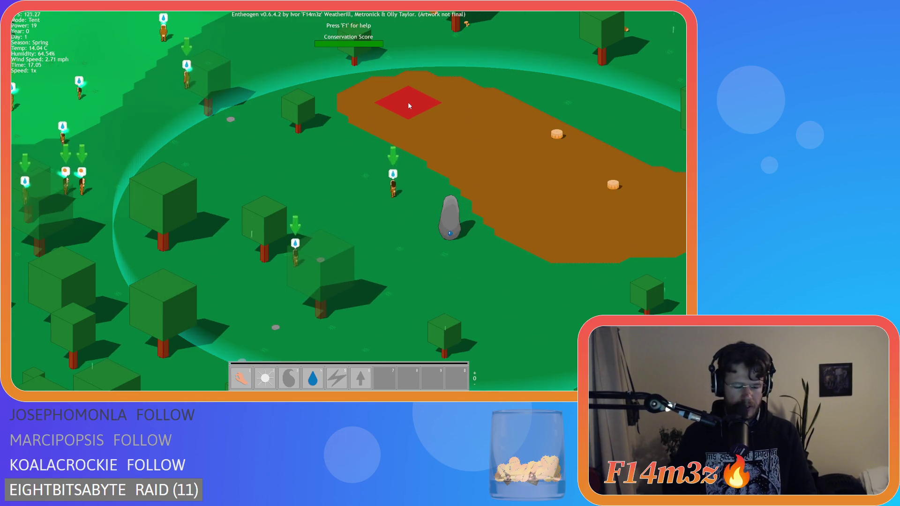
{"action": "key", "text": "1"}
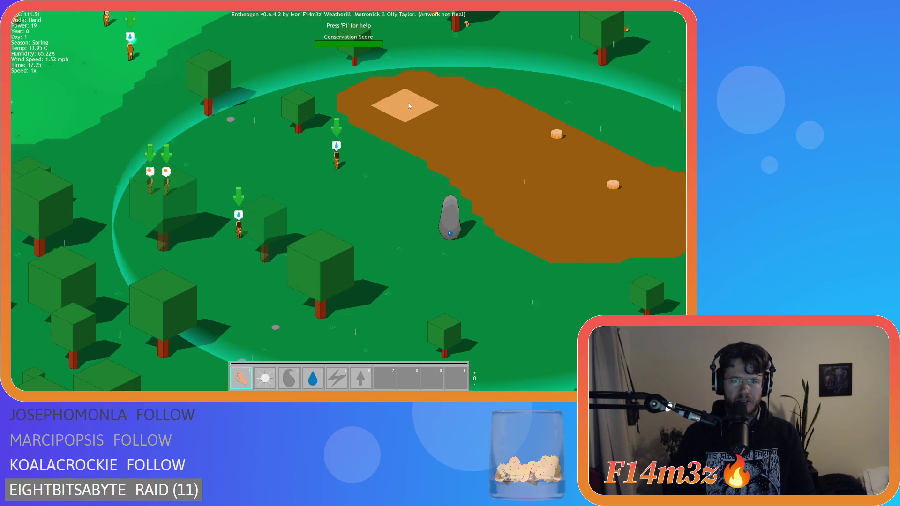
{"action": "key", "text": "s"}
{"action": "key", "text": "d"}
{"action": "key", "text": "w"}
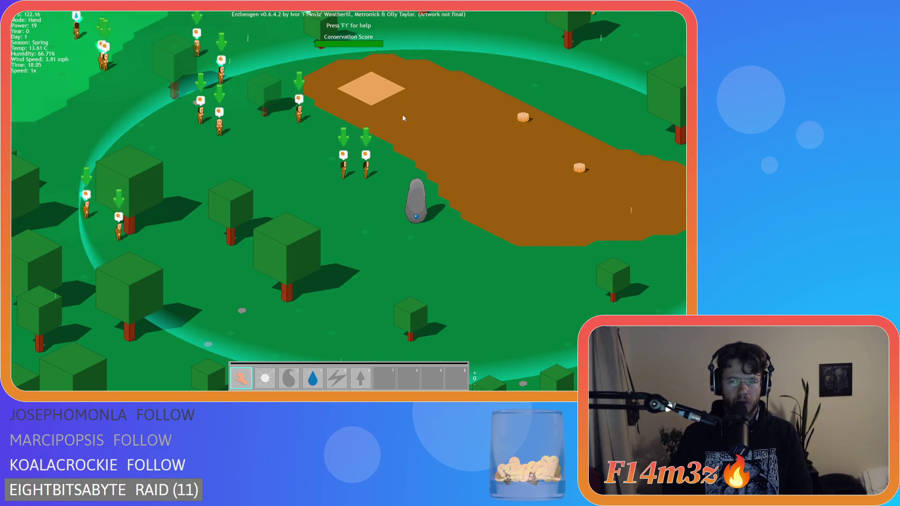
Place a Creche on the grass below the dirt, pick Tent, then quit the game.
{"action": "key", "text": "b"}
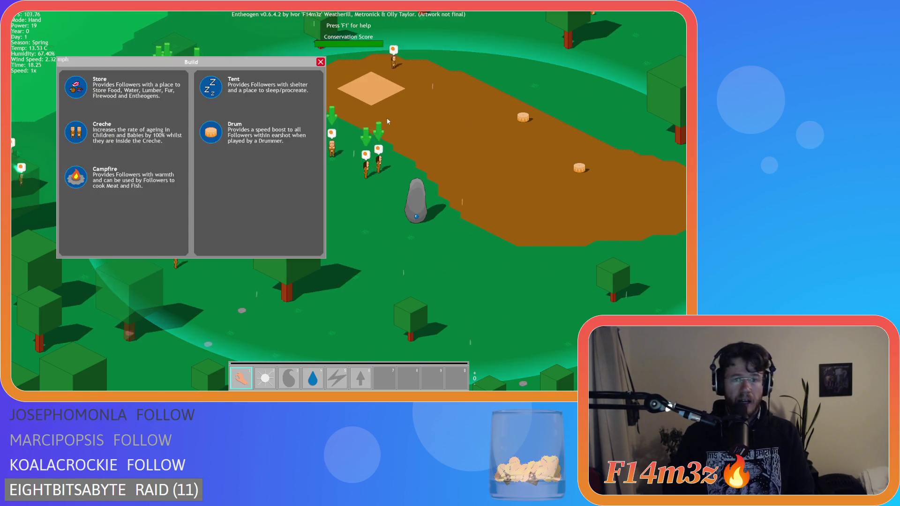
{"action": "left_click", "coordinate": [79, 139]}
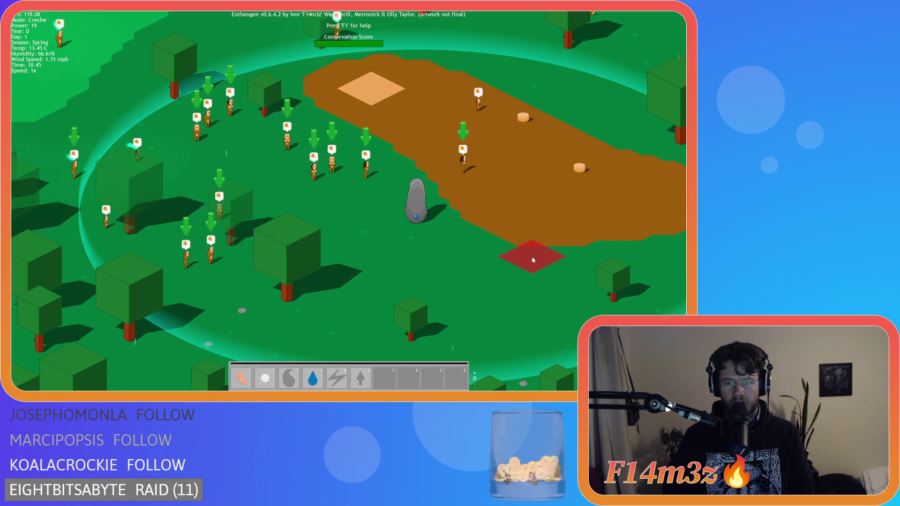
{"action": "left_click", "coordinate": [531, 256]}
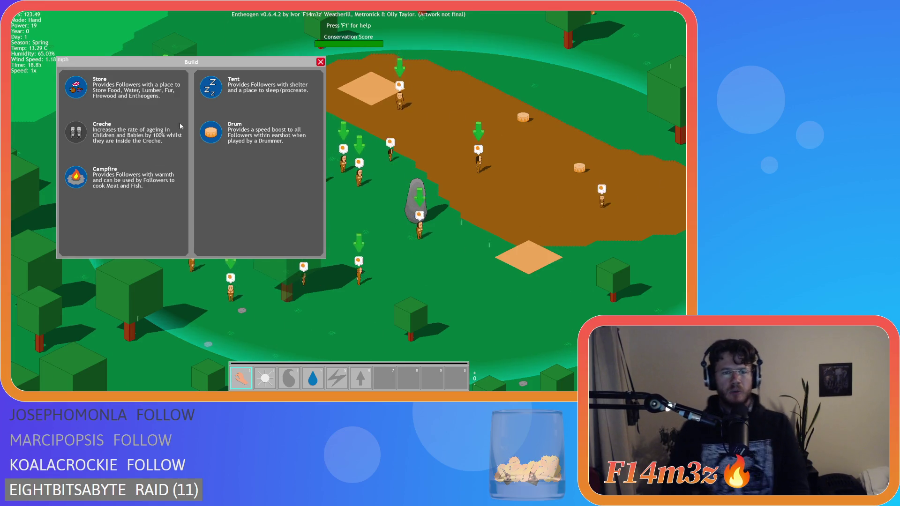
{"action": "left_click", "coordinate": [211, 90]}
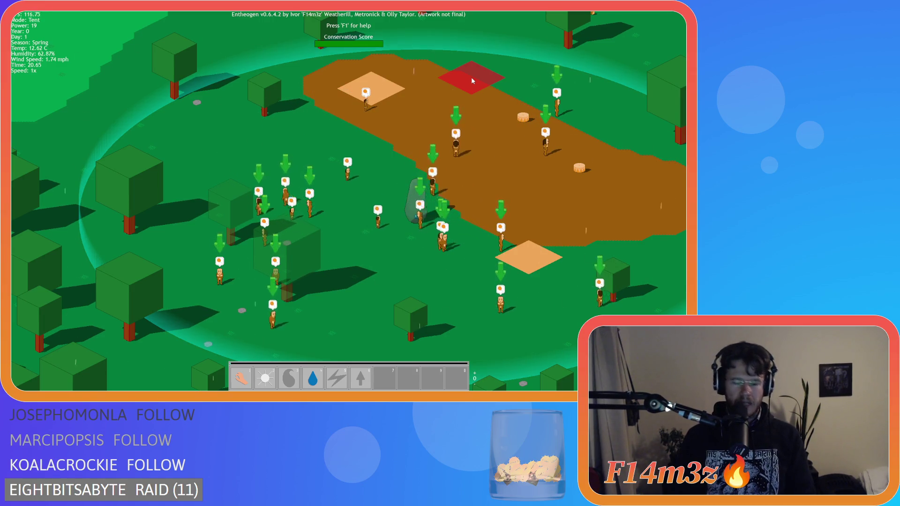
{"action": "key", "text": "Escape"}
{"action": "key", "text": "Escape"}
{"action": "key", "text": "y"}
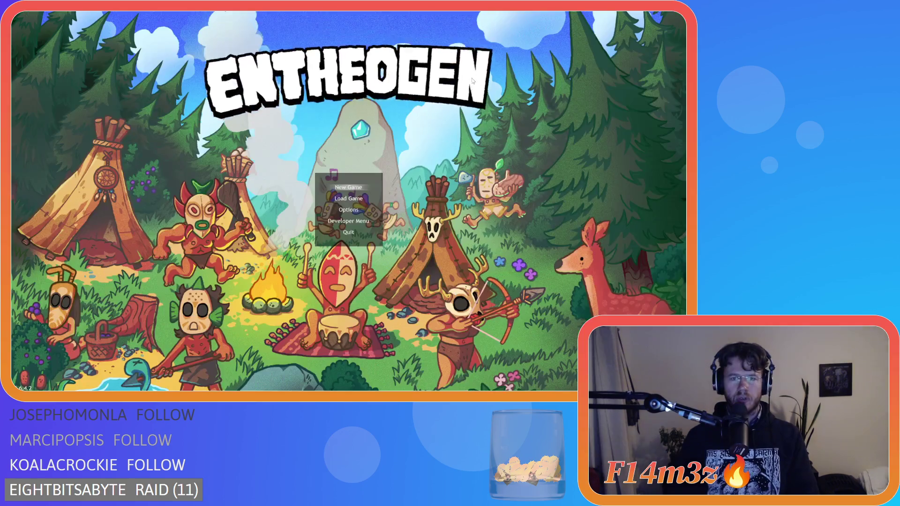
{"action": "left_click", "coordinate": [299, 146]}
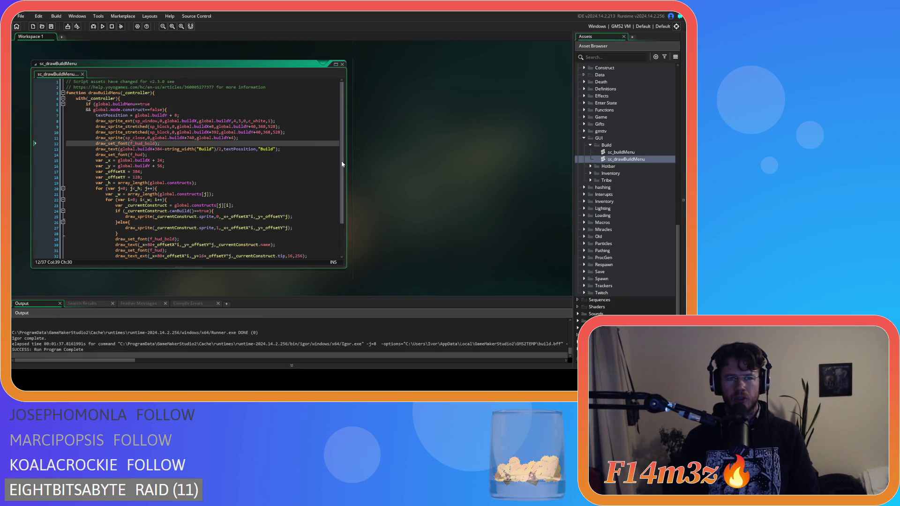
{"action": "scroll", "coordinate": [623, 178], "scroll_direction": "up", "scroll_amount": 4}
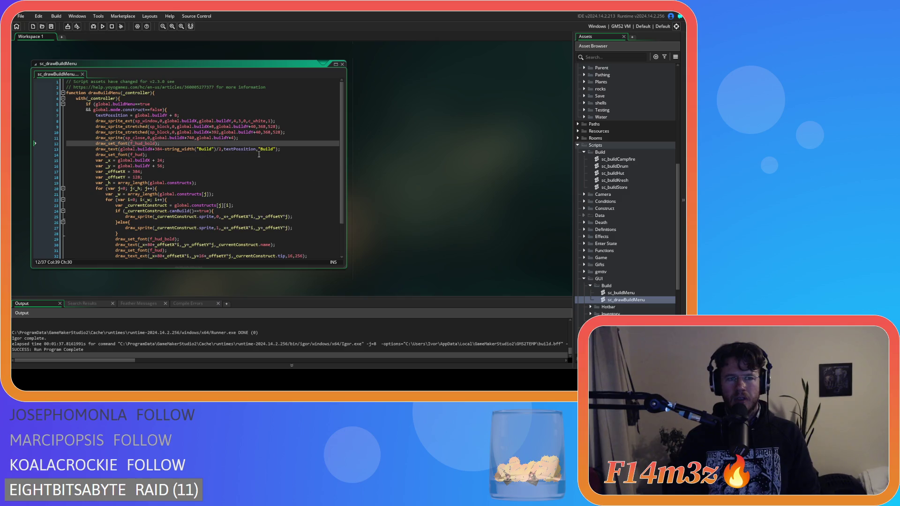
{"action": "scroll", "coordinate": [606, 195], "scroll_direction": "down", "scroll_amount": 2}
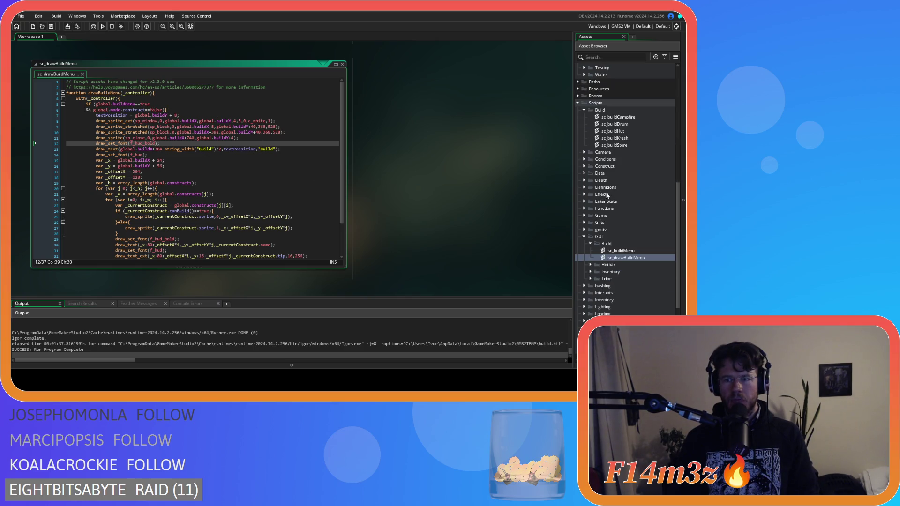
{"action": "scroll", "coordinate": [609, 195], "scroll_direction": "up", "scroll_amount": 10}
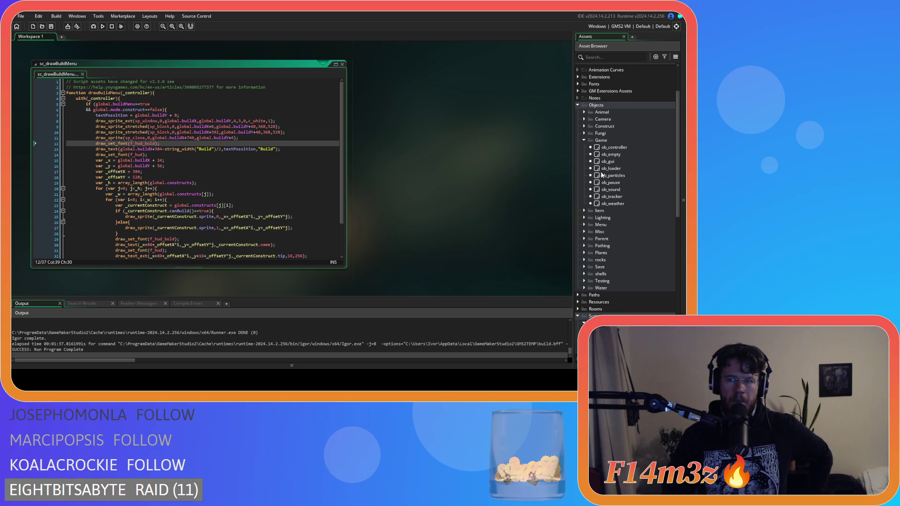
{"action": "double_click", "coordinate": [614, 161]}
Append '&& global.mode.construct==false' to the buildMenu toggle condition in the Key Up - B event.
{"action": "left_click", "coordinate": [345, 130]}
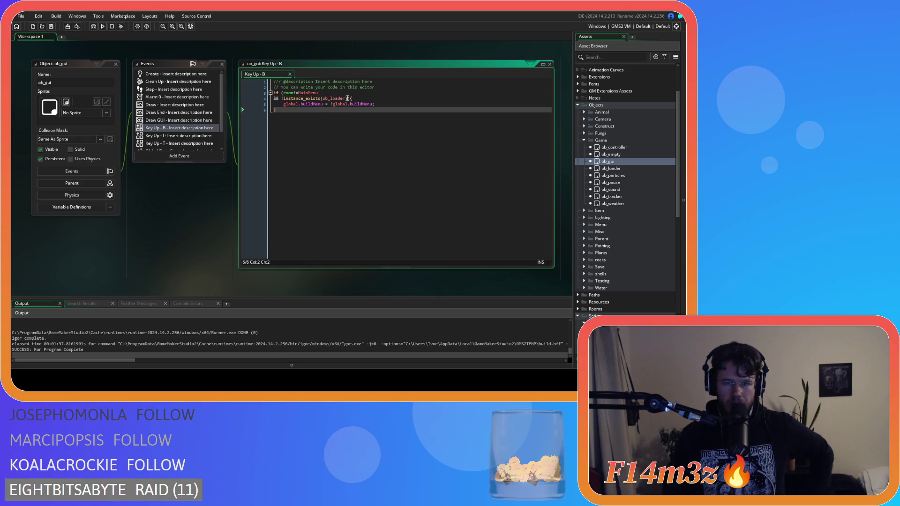
{"action": "left_click", "coordinate": [348, 99]}
{"action": "type", "text": "&& global.mode.construct==false"}
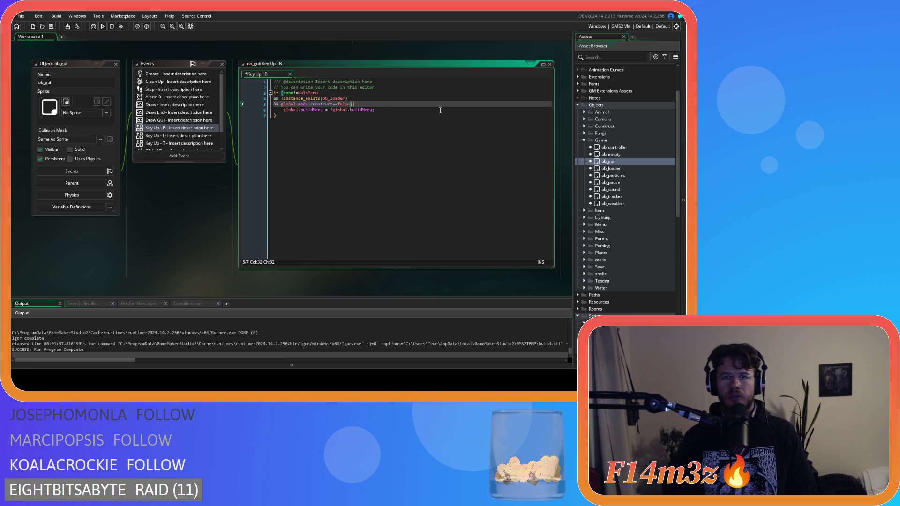
{"action": "left_click", "coordinate": [339, 155]}
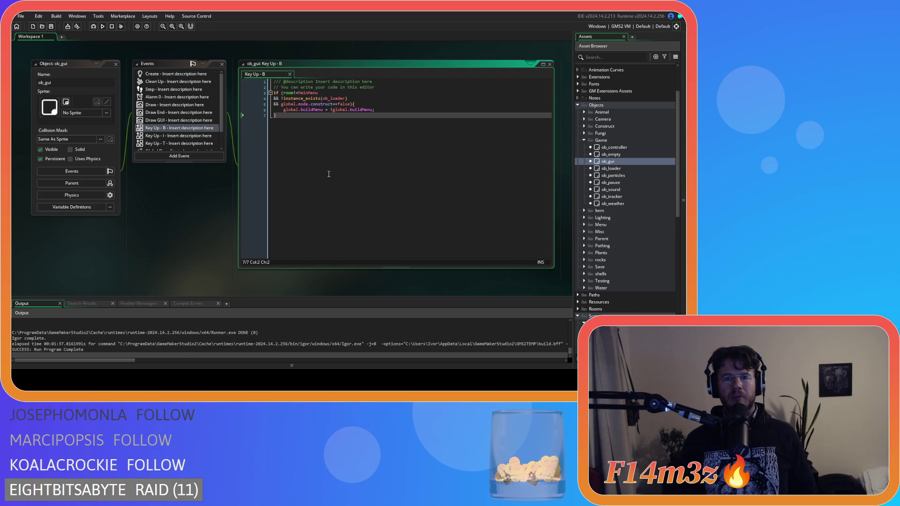
{"action": "left_click", "coordinate": [361, 105]}
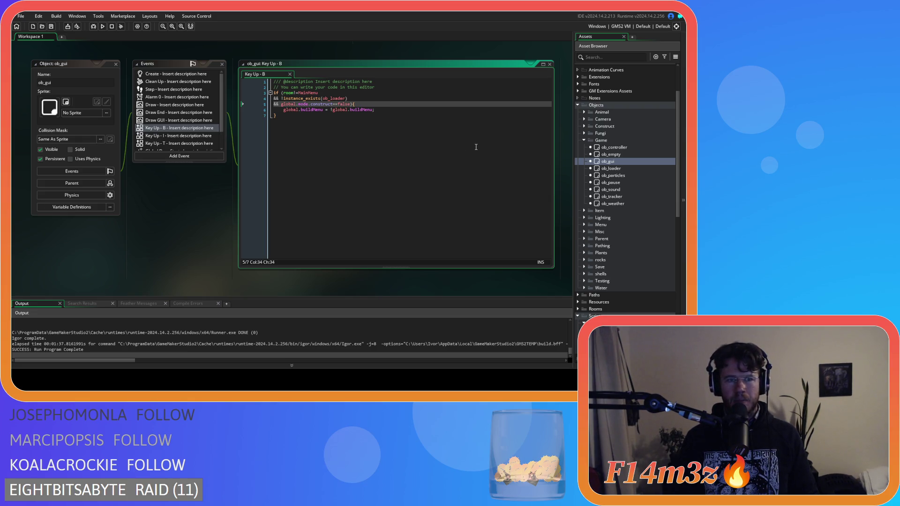
{"action": "double_click", "coordinate": [621, 184]}
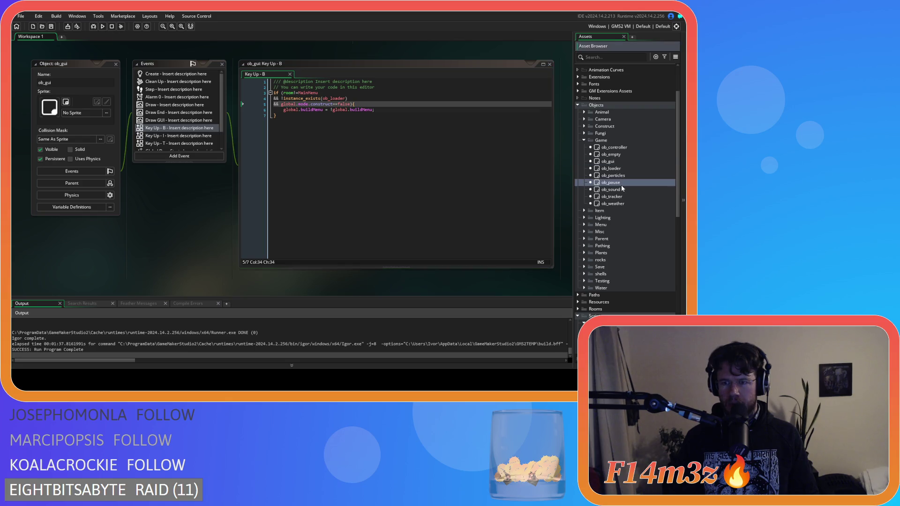
Extend the escape condition on line 42 with a global.mode.construct==false check, then run the game.
{"action": "scroll", "coordinate": [363, 157], "scroll_direction": "down", "scroll_amount": 5}
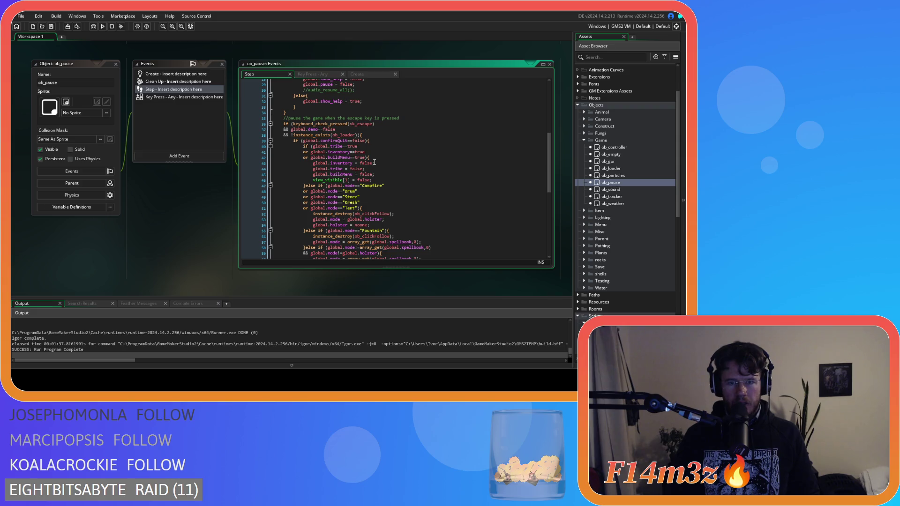
{"action": "left_click", "coordinate": [319, 146]}
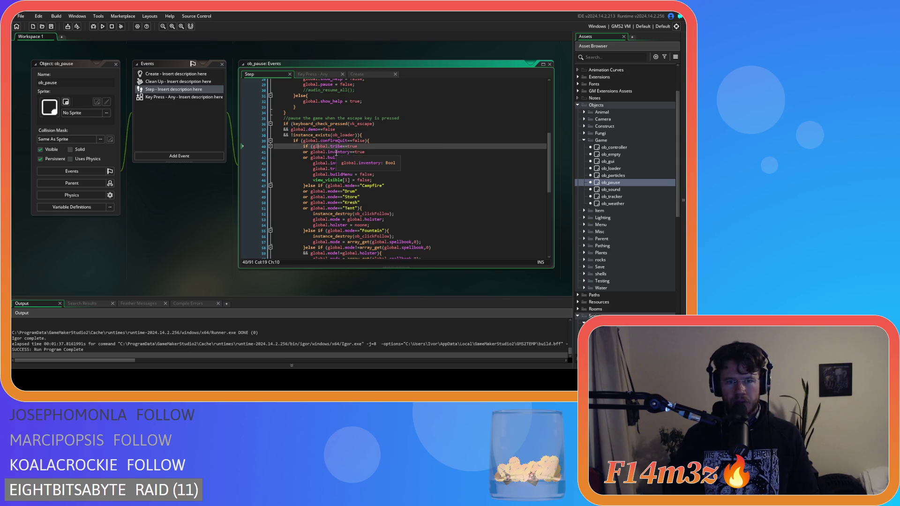
{"action": "left_click", "coordinate": [336, 152]}
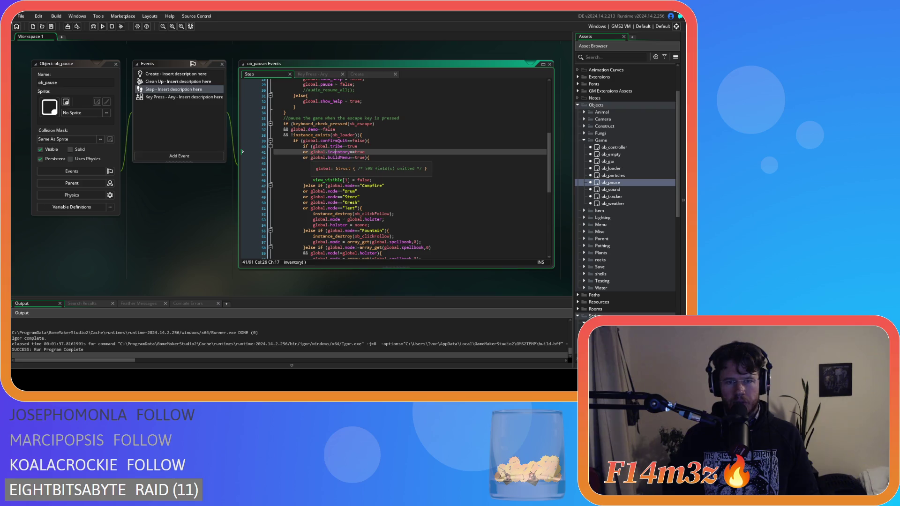
{"action": "left_click", "coordinate": [311, 157]}
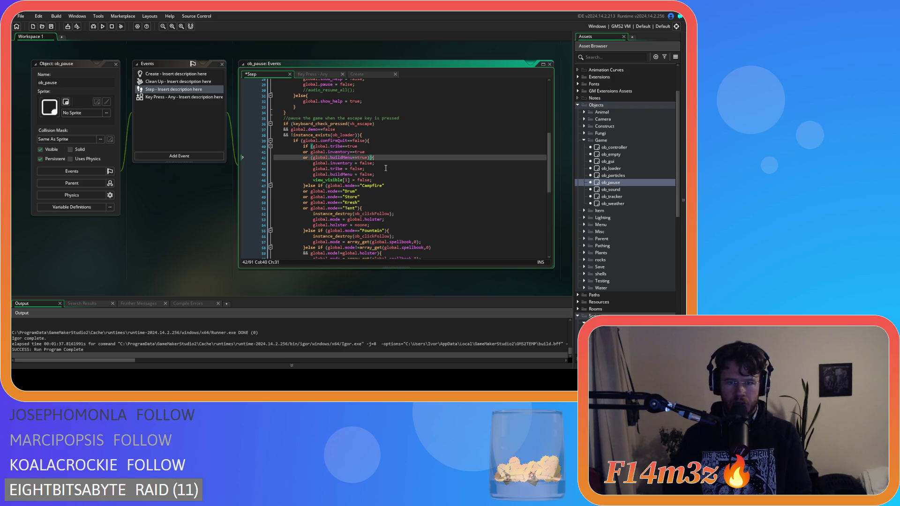
{"action": "key", "text": "Return"}
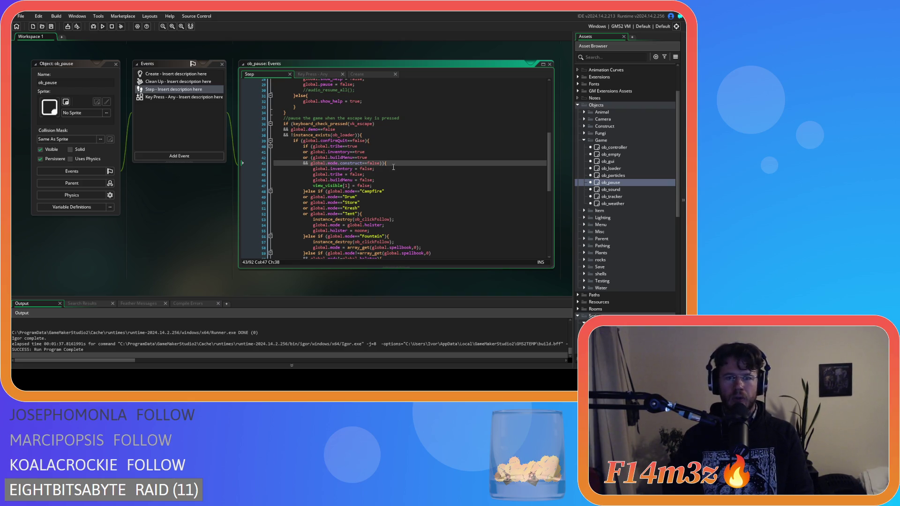
{"action": "key", "text": "F5"}
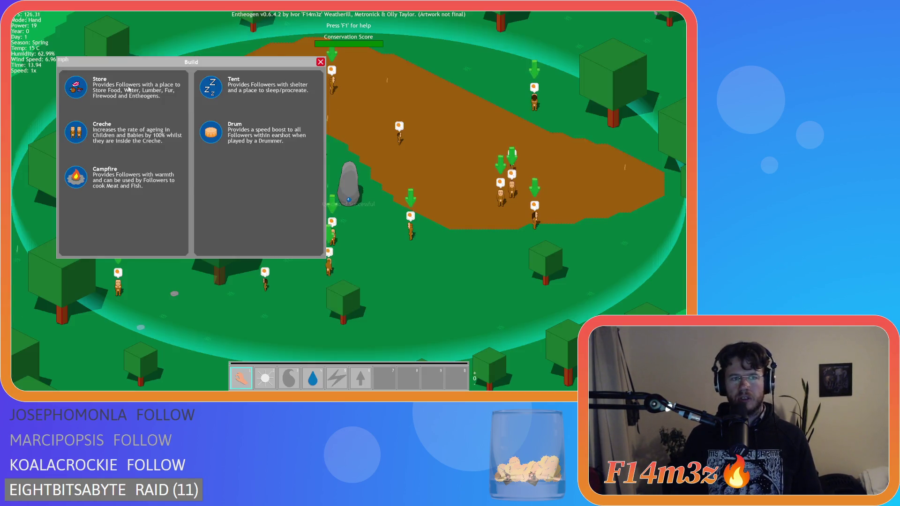
Place a Tent on the map and a Store on the dirt from the Build menu.
{"action": "left_click", "coordinate": [211, 86]}
{"action": "left_click", "coordinate": [462, 75]}
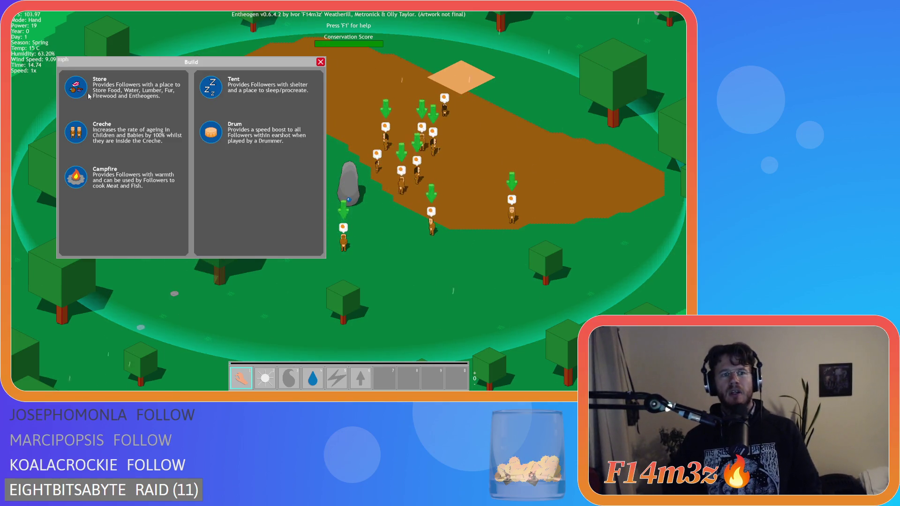
{"action": "left_click", "coordinate": [76, 87]}
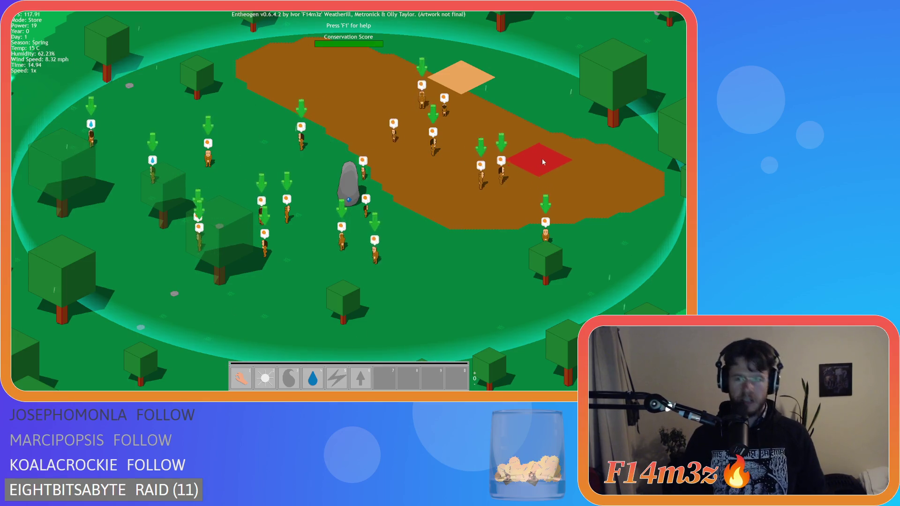
{"action": "left_click", "coordinate": [542, 159]}
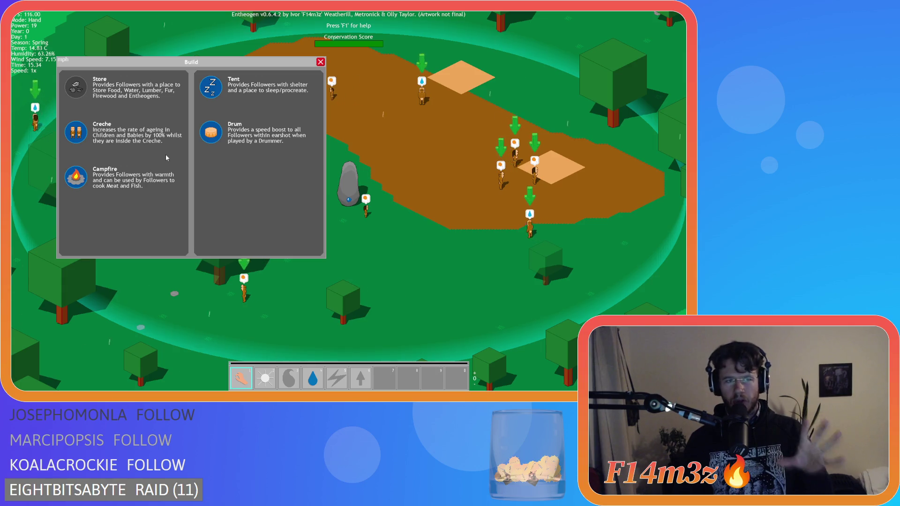
{"action": "key", "text": "a"}
{"action": "key", "text": "a"}
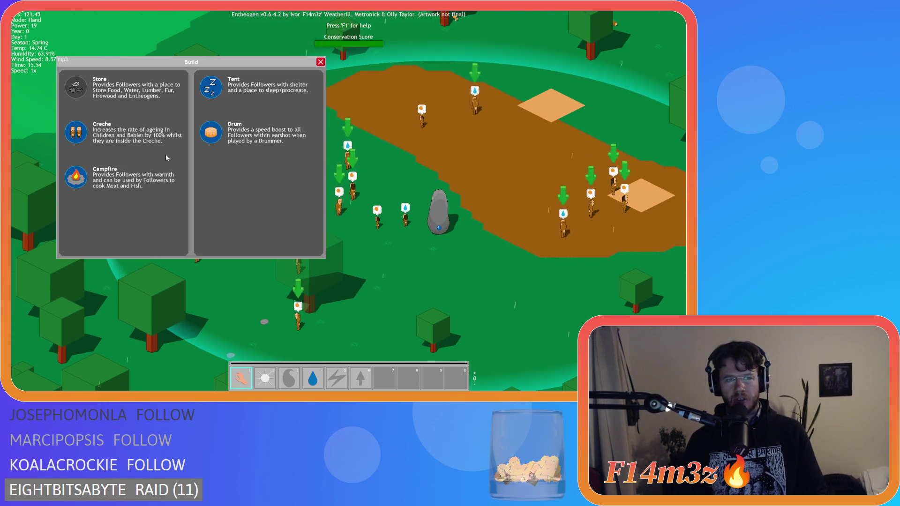
{"action": "key", "text": "a"}
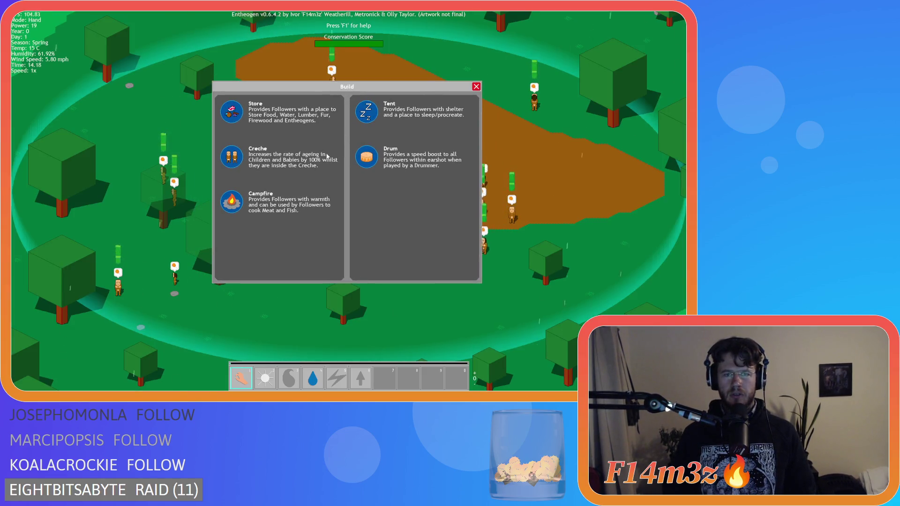
Place a Drum, a Store on the dirt and a Campfire on the grass from the Build menu.
{"action": "left_click", "coordinate": [402, 147]}
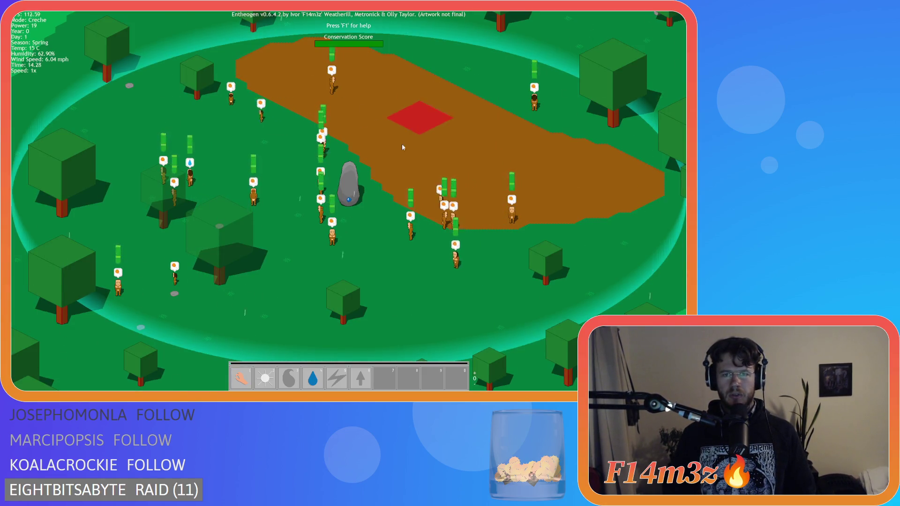
{"action": "key", "text": "m"}
{"action": "left_click", "coordinate": [376, 155]}
{"action": "left_click", "coordinate": [144, 134]}
{"action": "key", "text": "b"}
{"action": "key", "text": "Escape"}
{"action": "key", "text": "b"}
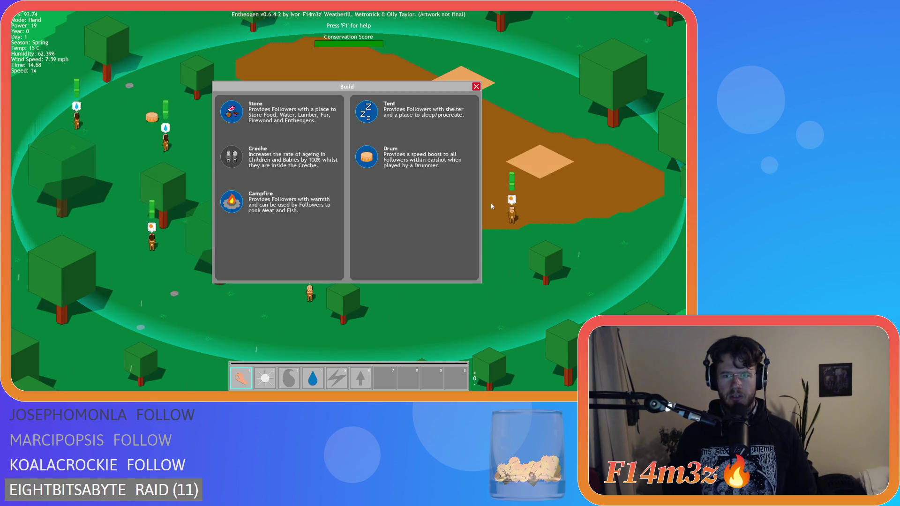
{"action": "left_click", "coordinate": [232, 112]}
{"action": "left_click", "coordinate": [315, 72]}
{"action": "key", "text": "b"}
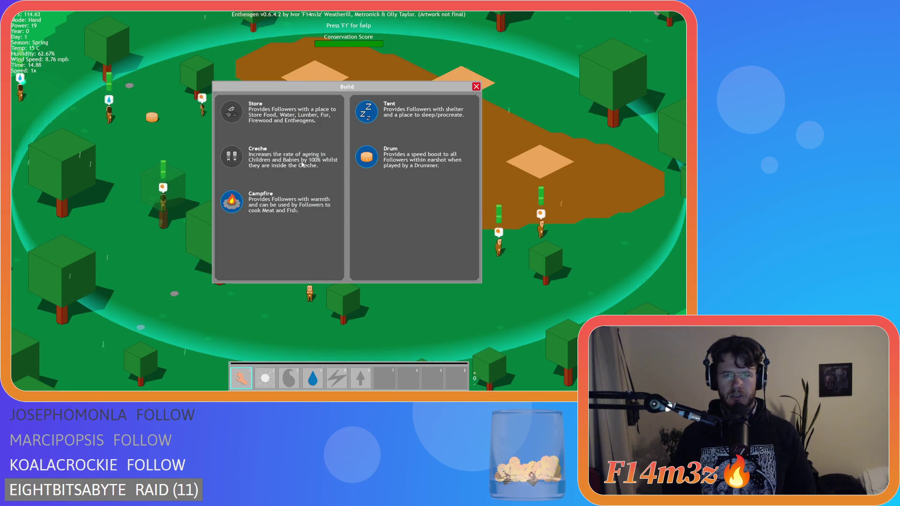
{"action": "left_click", "coordinate": [282, 201]}
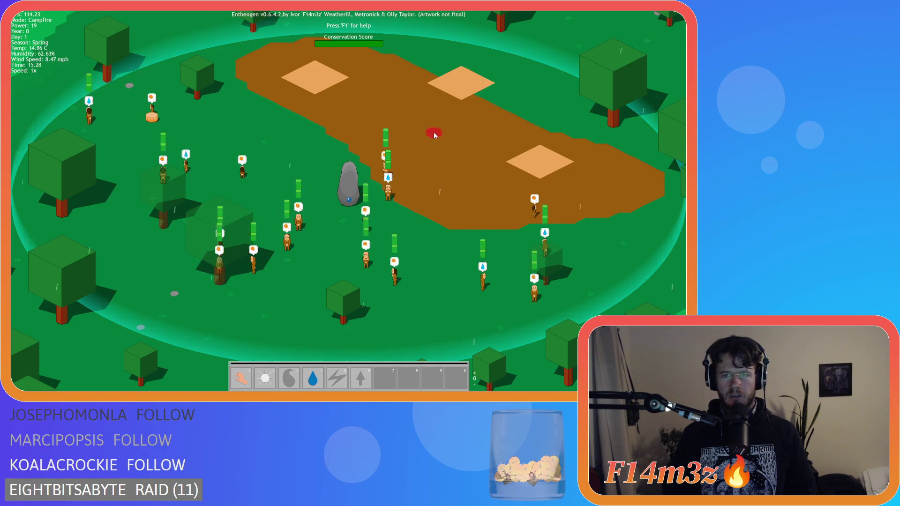
{"action": "left_click", "coordinate": [428, 306]}
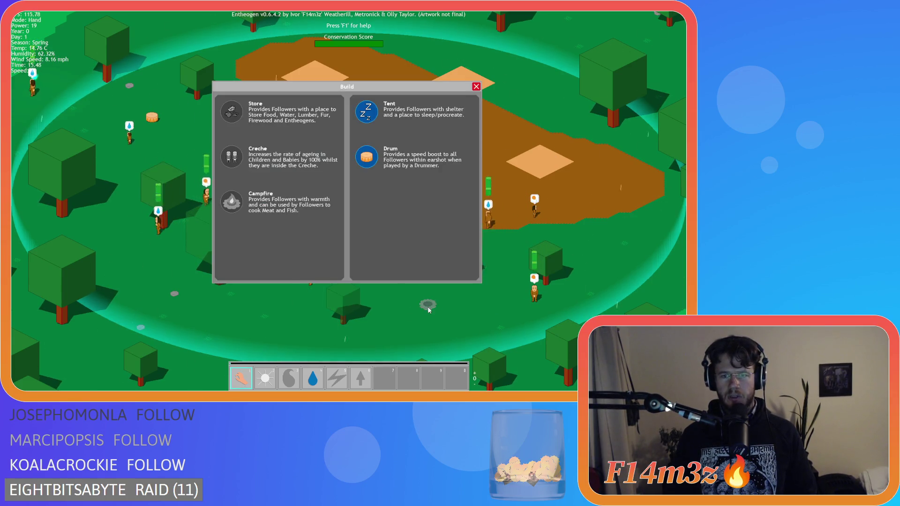
Place another Drum on the dirt and three Tents, then ask to quit the game.
{"action": "left_click_drag", "start_coordinate": [448, 291], "coordinate": [585, 171]}
{"action": "key", "text": "d"}
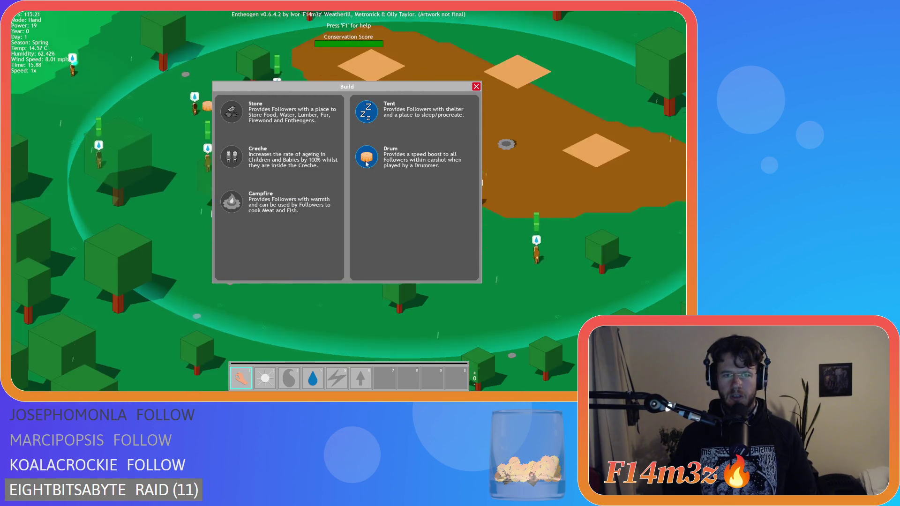
{"action": "left_click", "coordinate": [367, 164]}
{"action": "left_click", "coordinate": [528, 106]}
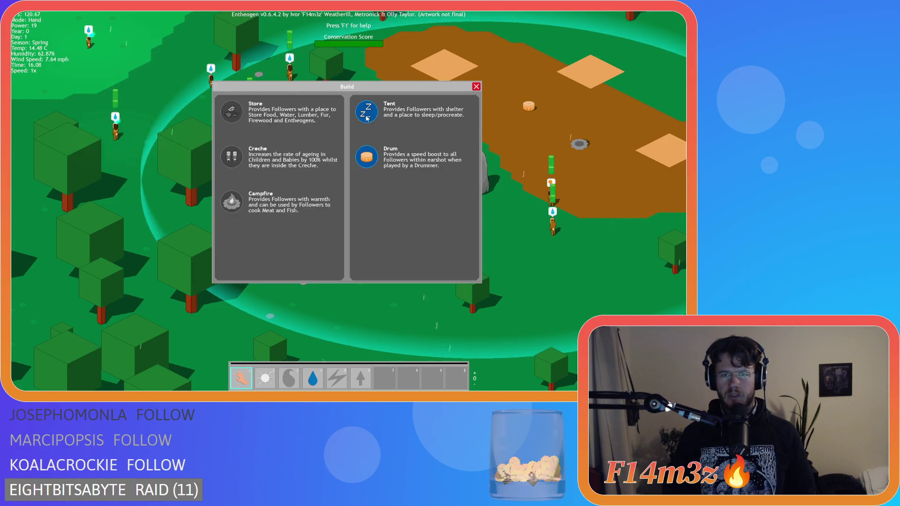
{"action": "left_click", "coordinate": [368, 115]}
{"action": "left_click", "coordinate": [367, 115]}
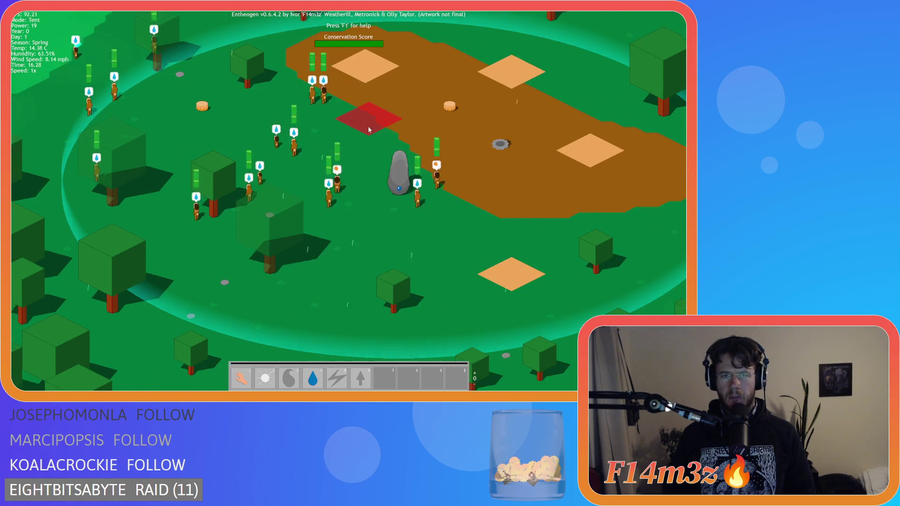
{"action": "key", "text": "a"}
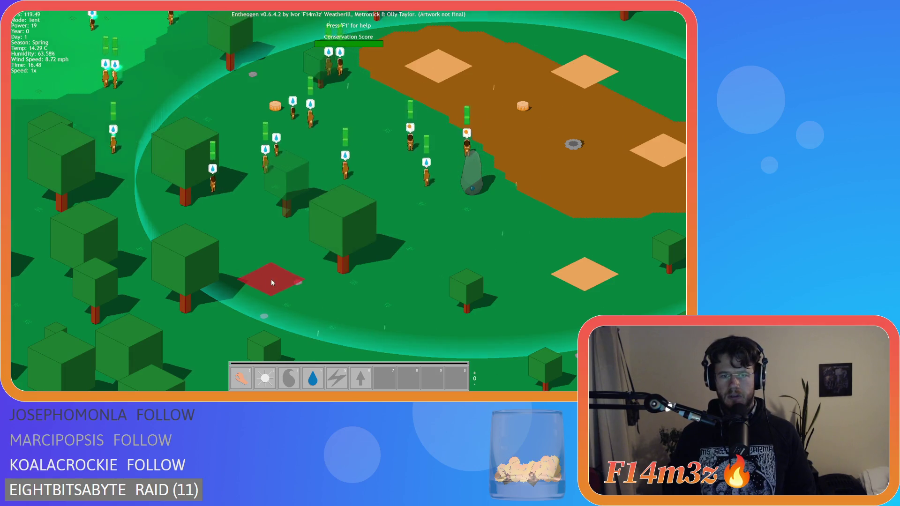
{"action": "left_click", "coordinate": [253, 296]}
{"action": "left_click", "coordinate": [366, 112]}
{"action": "left_click", "coordinate": [392, 328]}
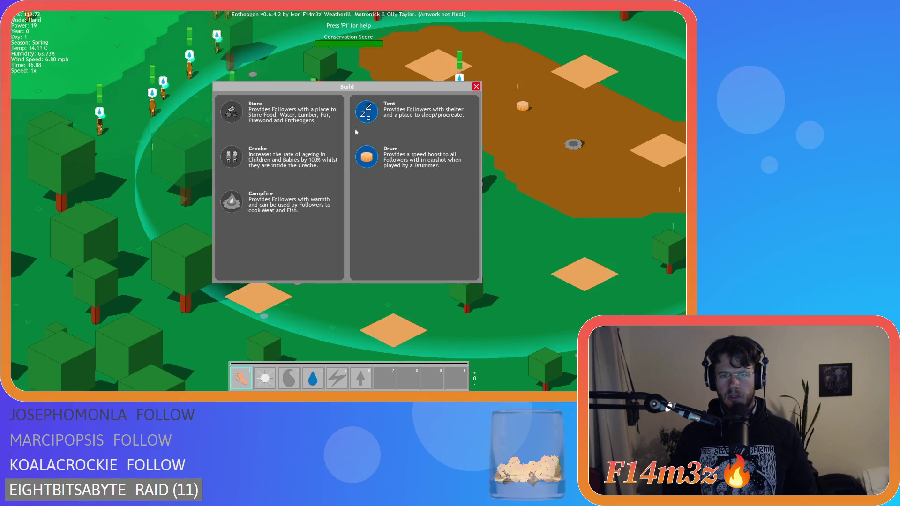
{"action": "left_click", "coordinate": [366, 113]}
{"action": "key", "text": "d"}
{"action": "left_click", "coordinate": [578, 204]}
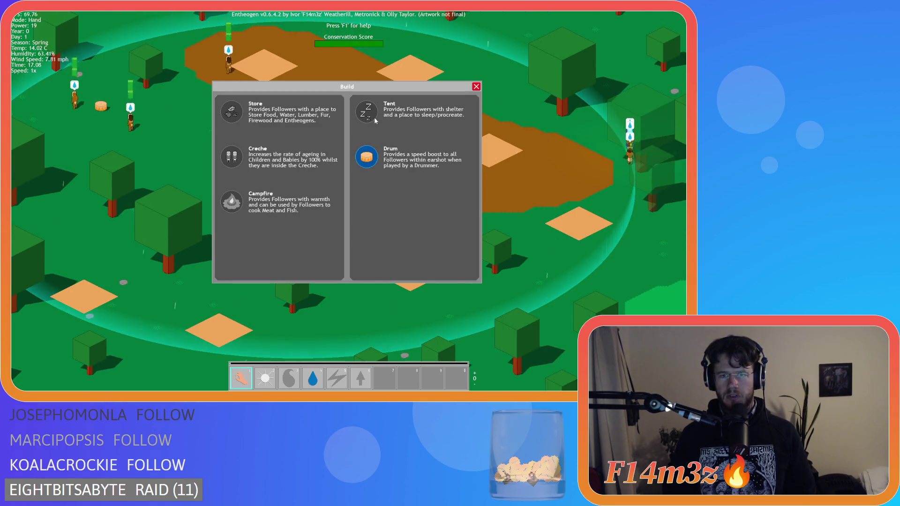
{"action": "key", "text": "Escape"}
{"action": "key", "text": "Escape"}
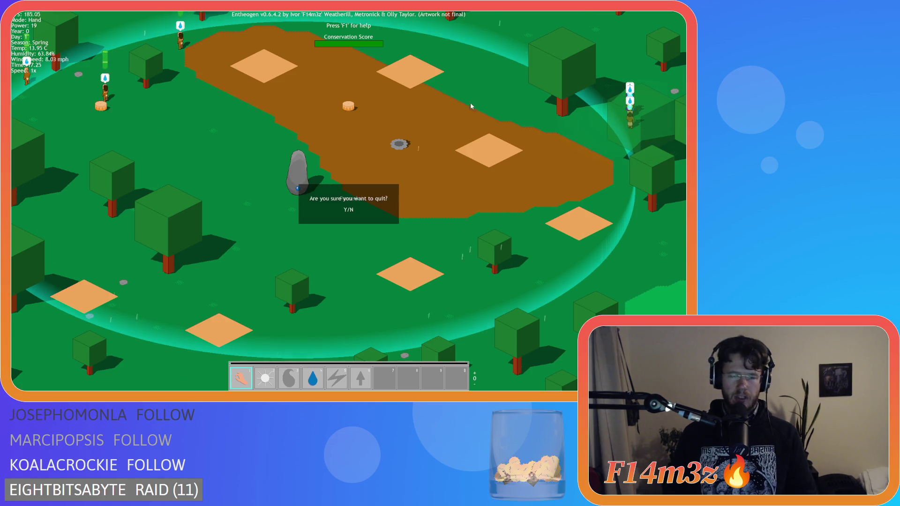
Confirm quitting the game and close all open editor windows in the workspace.
{"action": "key", "text": "y"}
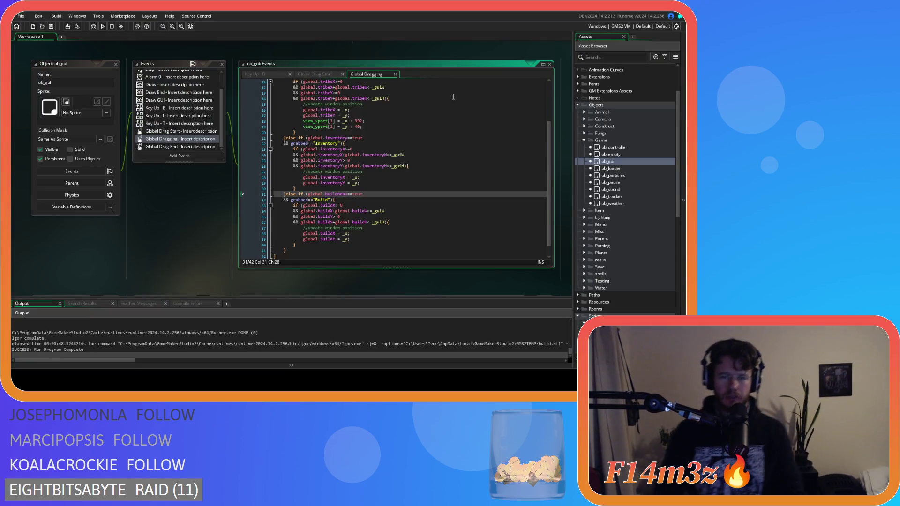
{"action": "right_click", "coordinate": [157, 207]}
{"action": "mouse_move", "coordinate": [171, 217]}
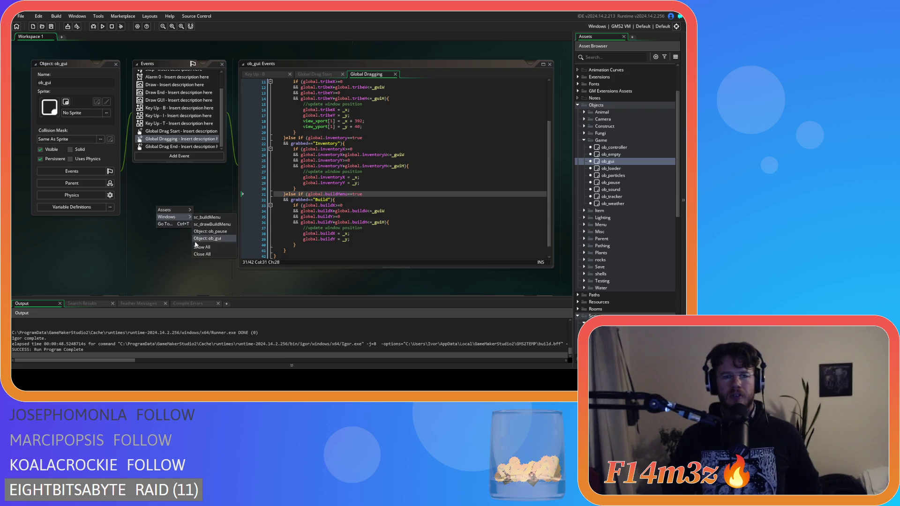
{"action": "left_click", "coordinate": [200, 254]}
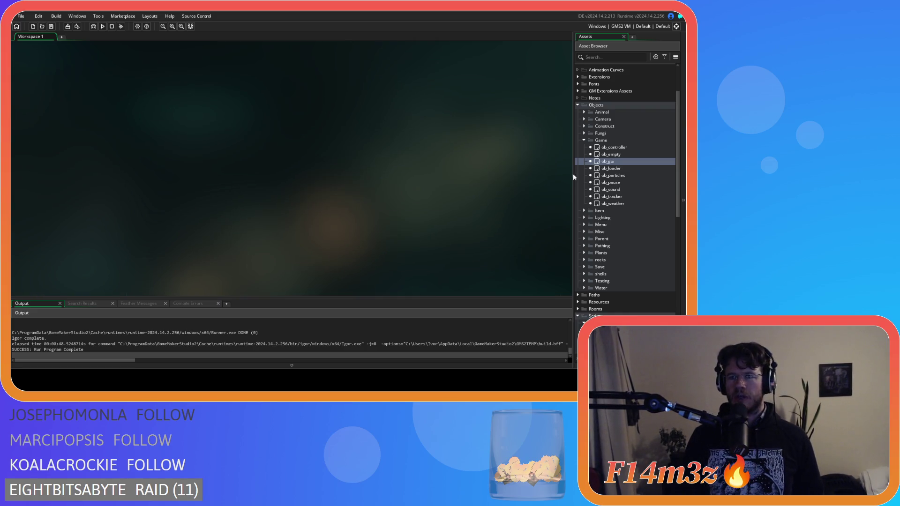
Collapse the Game, Scripts and Construct folders, then open ob_gui from Objects > Game.
{"action": "left_click", "coordinate": [584, 140]}
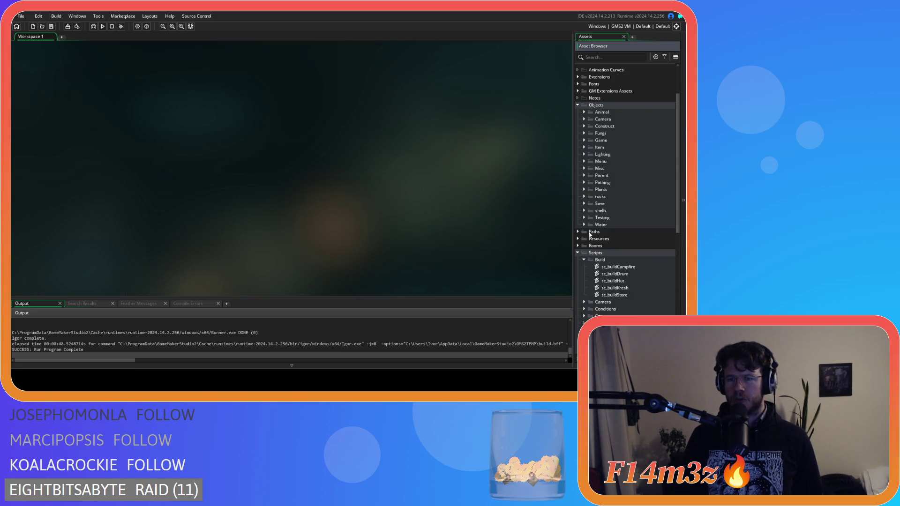
{"action": "left_click", "coordinate": [580, 254]}
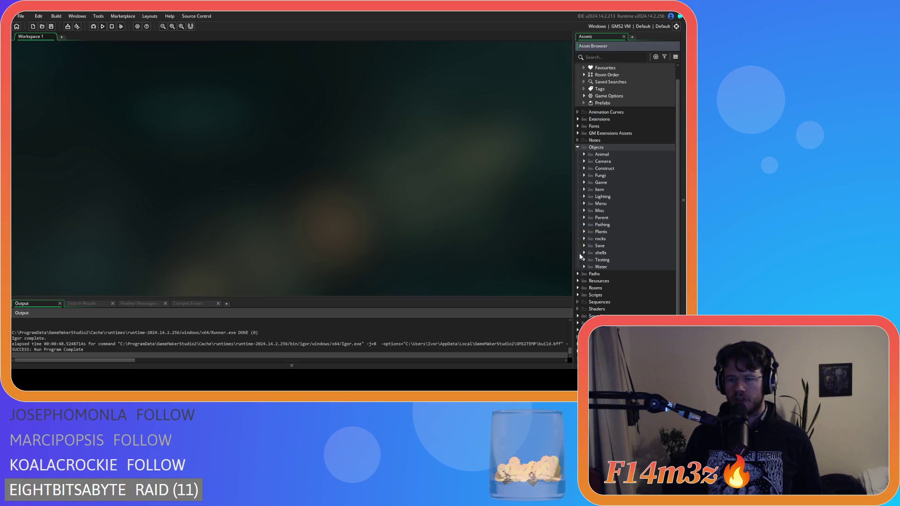
{"action": "left_click", "coordinate": [584, 168]}
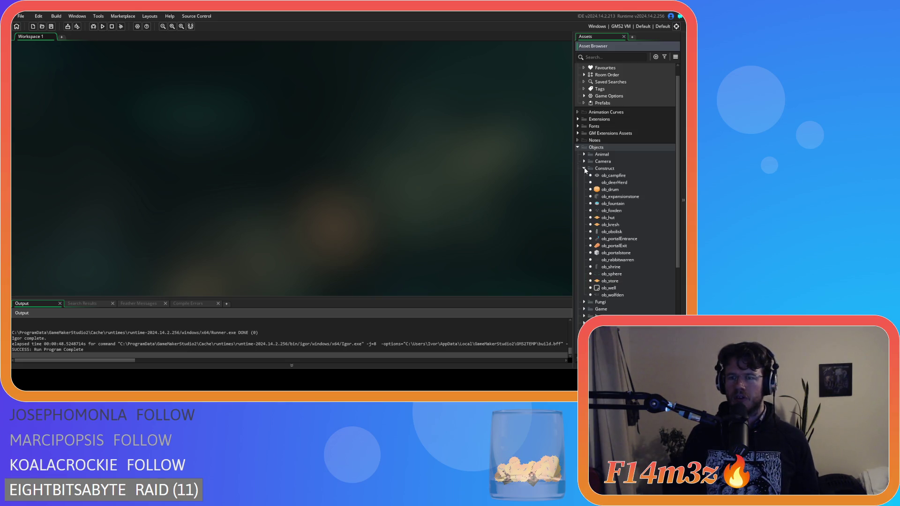
{"action": "left_click", "coordinate": [584, 168]}
{"action": "left_click", "coordinate": [578, 148]}
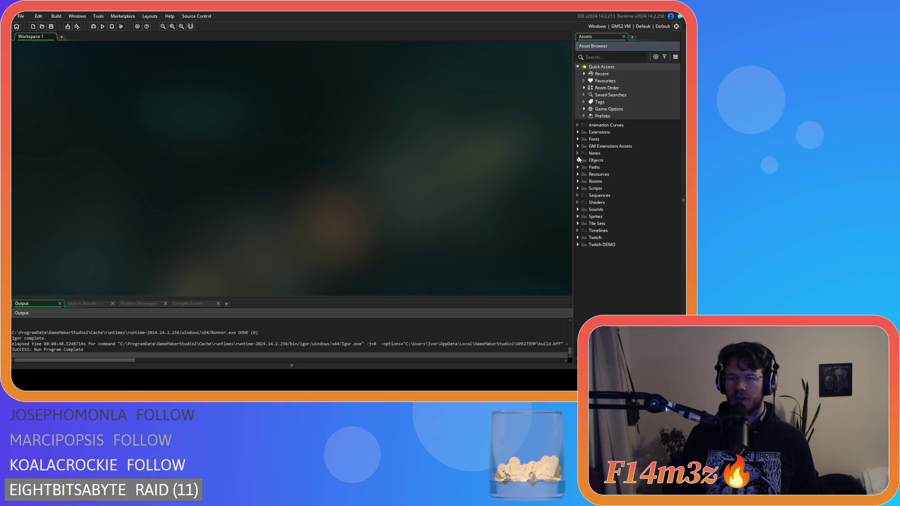
{"action": "left_click", "coordinate": [578, 160]}
{"action": "left_click", "coordinate": [584, 195]}
{"action": "double_click", "coordinate": [608, 216]}
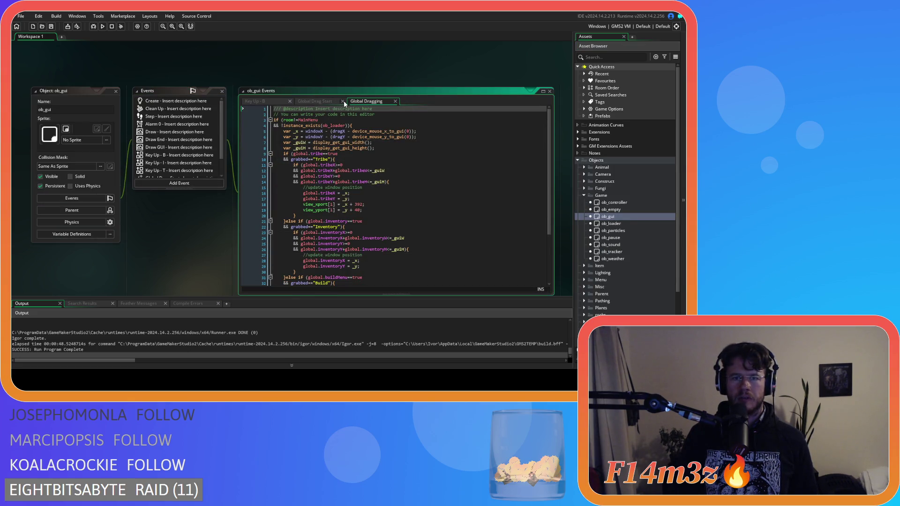
Close the drag and Key Up - B tabs and show Draw End's Campfire checks on lines 152-153.
{"action": "left_click", "coordinate": [342, 101]}
{"action": "left_click", "coordinate": [342, 101]}
{"action": "left_click", "coordinate": [290, 101]}
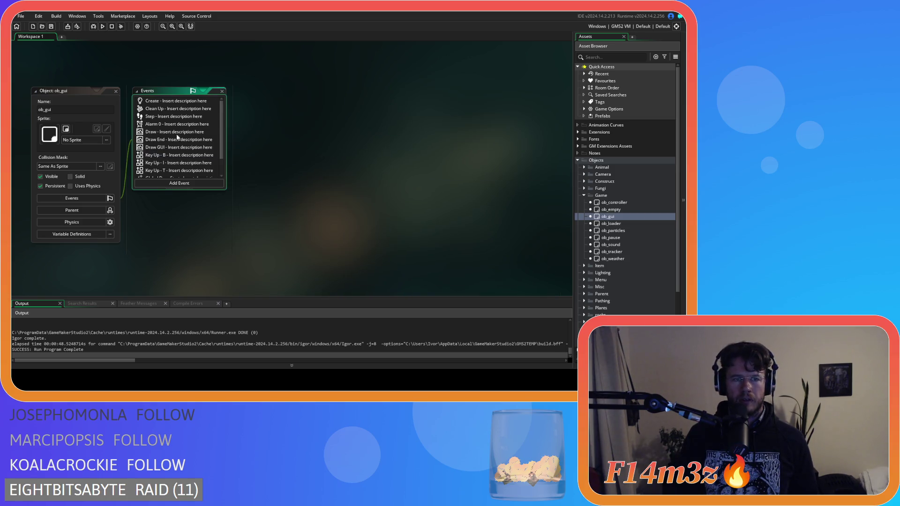
{"action": "left_click", "coordinate": [178, 139]}
{"action": "scroll", "coordinate": [432, 204], "scroll_direction": "down", "scroll_amount": 4}
{"action": "mouse_move", "coordinate": [550, 128]}
{"action": "left_mouse_down"}
{"action": "mouse_move", "coordinate": [553, 261]}
{"action": "mouse_move", "coordinate": [550, 201]}
{"action": "mouse_move", "coordinate": [546, 211]}
{"action": "left_mouse_up"}
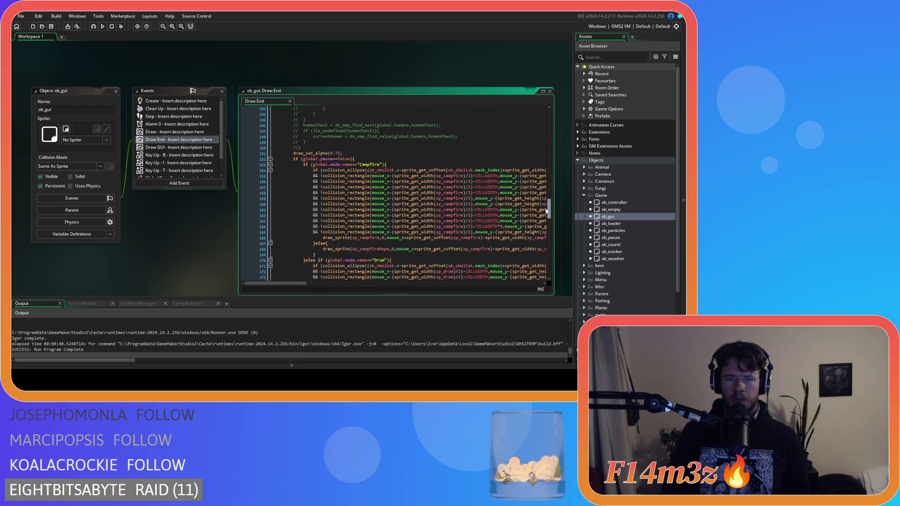
{"action": "left_click", "coordinate": [396, 166]}
{"action": "key", "text": "Up"}
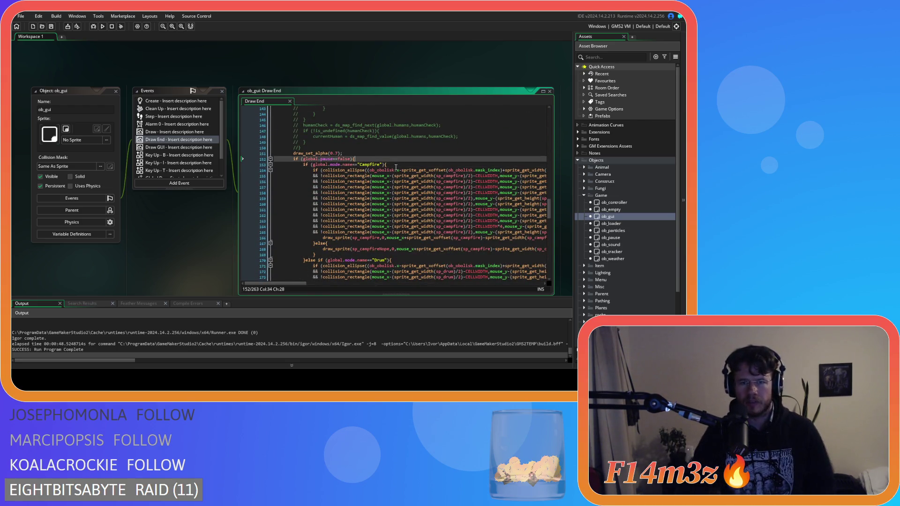
{"action": "left_click", "coordinate": [399, 165]}
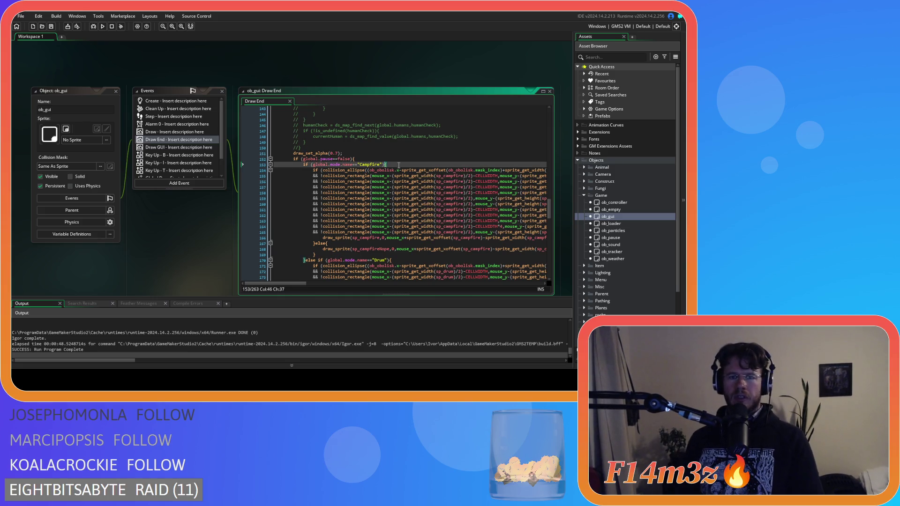
{"action": "scroll", "coordinate": [385, 207], "scroll_direction": "down", "scroll_amount": 2}
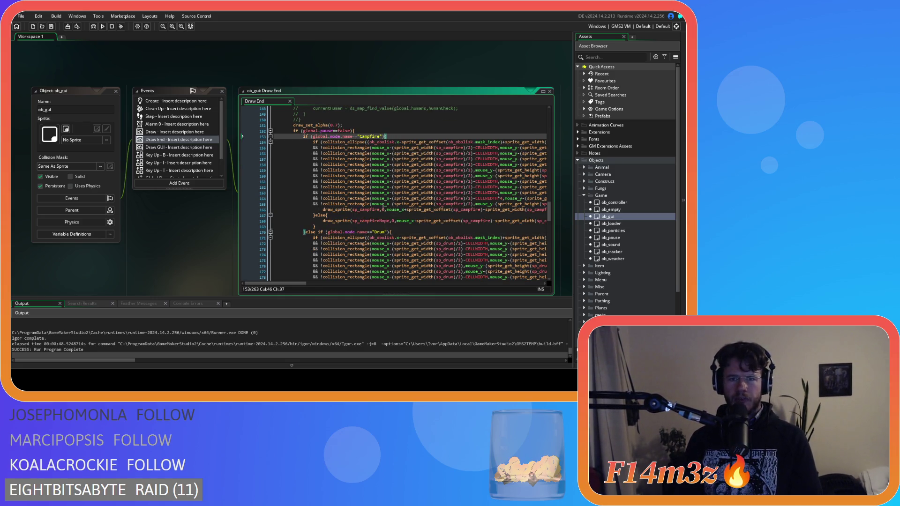
{"action": "mouse_move", "coordinate": [303, 282]}
{"action": "left_mouse_down"}
{"action": "mouse_move", "coordinate": [422, 284]}
{"action": "mouse_move", "coordinate": [292, 275]}
{"action": "mouse_move", "coordinate": [310, 269]}
{"action": "left_mouse_up"}
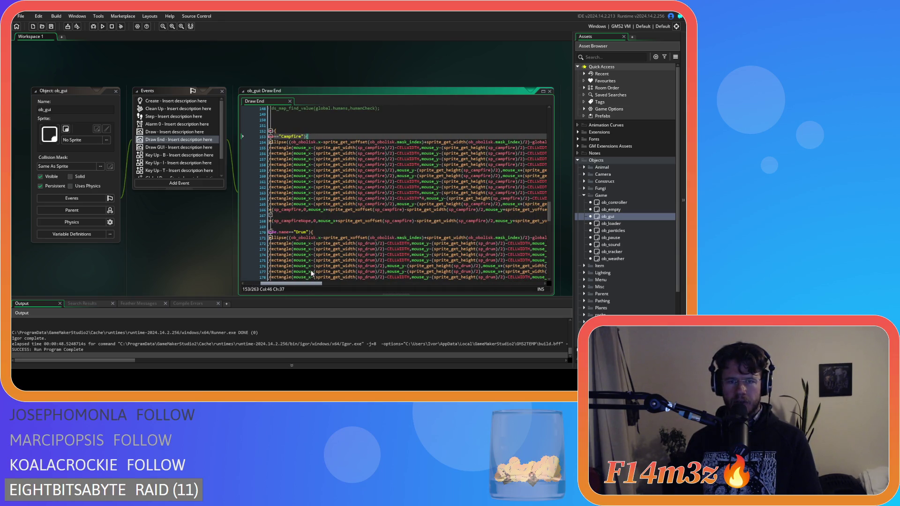
{"action": "left_click_drag", "start_coordinate": [310, 269], "coordinate": [536, 271]}
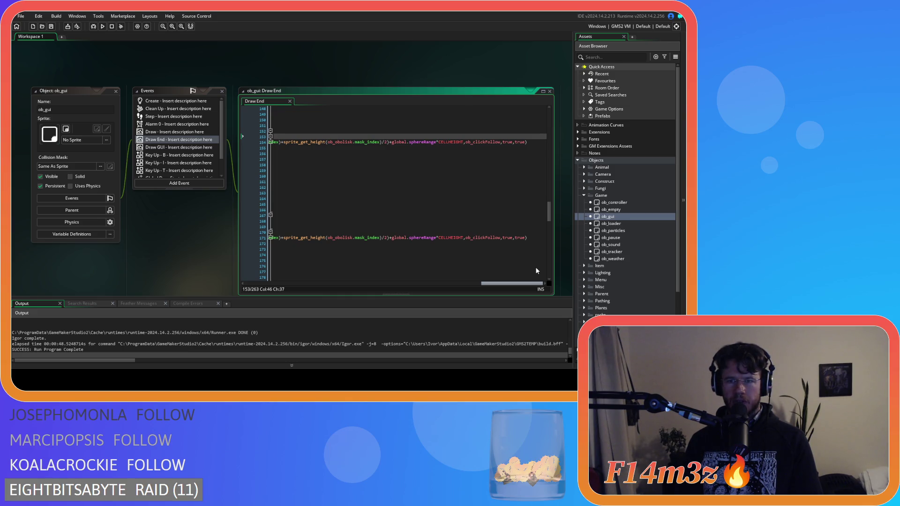
{"action": "mouse_move", "coordinate": [537, 271]}
{"action": "left_mouse_down"}
{"action": "mouse_move", "coordinate": [283, 258]}
{"action": "mouse_move", "coordinate": [537, 260]}
{"action": "left_mouse_up"}
Inspect the ob_clickFollow argument on line 154 of the Draw End code.
{"action": "left_click", "coordinate": [472, 142]}
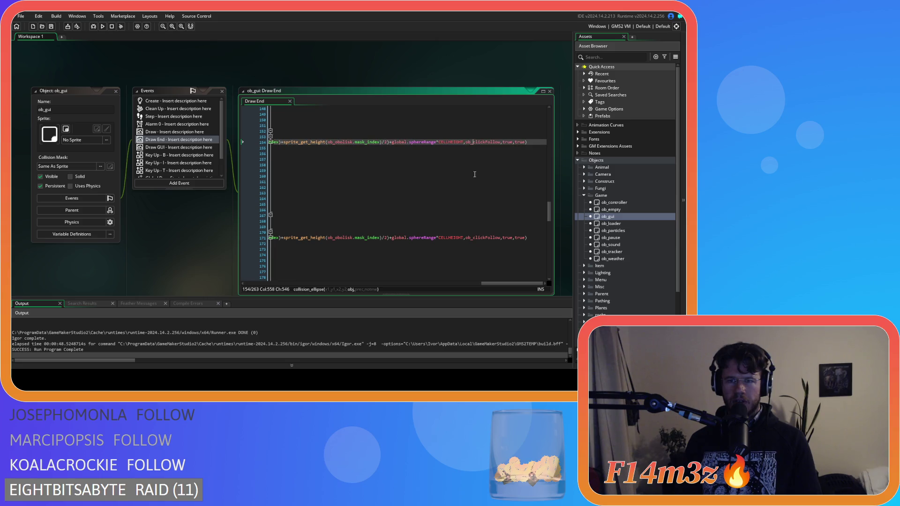
{"action": "left_click_drag", "start_coordinate": [502, 284], "coordinate": [236, 279]}
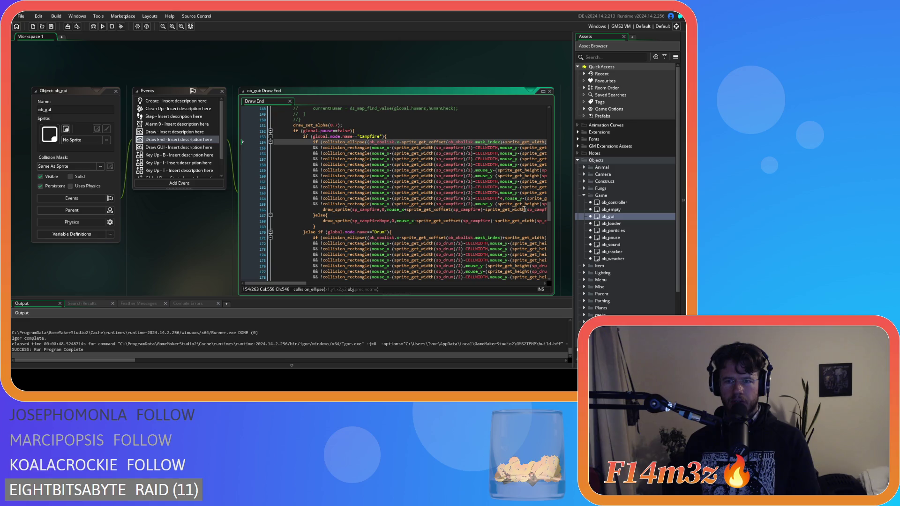
{"action": "left_click_drag", "start_coordinate": [550, 211], "coordinate": [557, 118]}
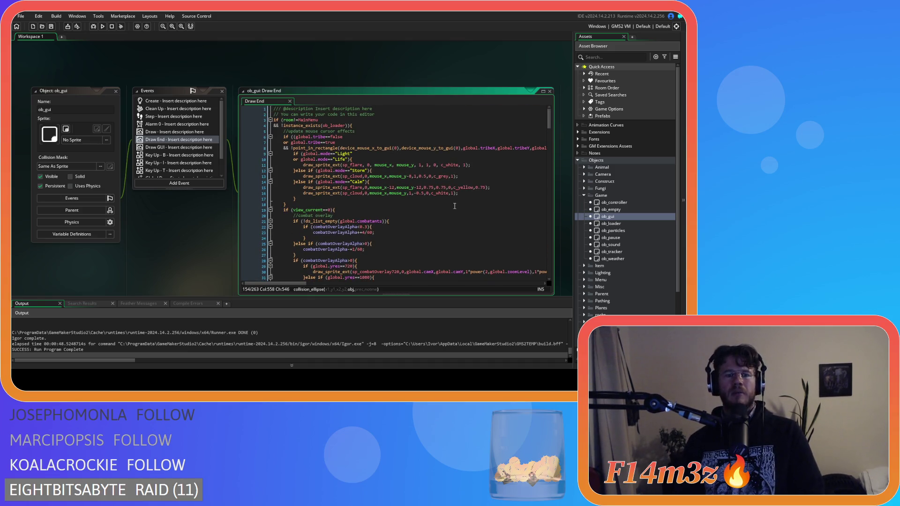
{"action": "scroll", "coordinate": [453, 206], "scroll_direction": "down", "scroll_amount": 10}
{"action": "left_click_drag", "start_coordinate": [554, 156], "coordinate": [553, 214]}
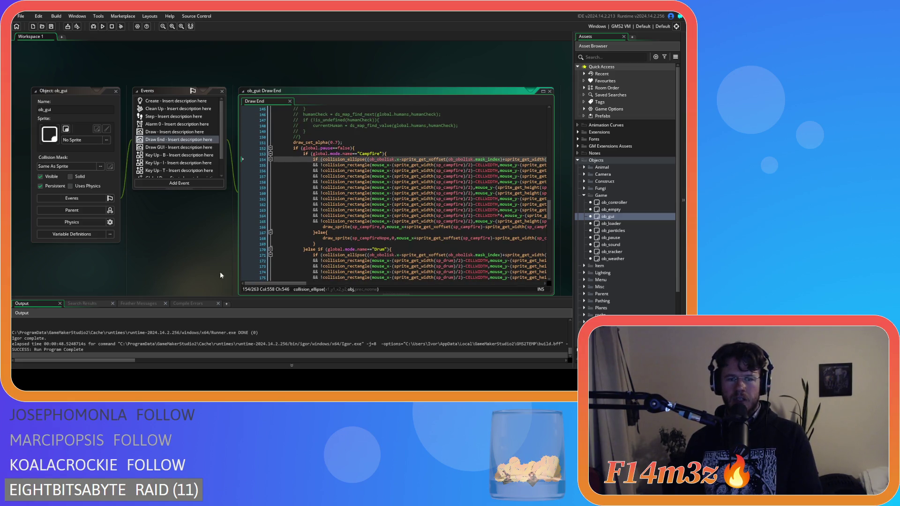
Expand Menu > Obelisk Menu in the Asset Browser and open ob_campfireButton.
{"action": "right_click", "coordinate": [170, 242]}
{"action": "mouse_move", "coordinate": [185, 252]}
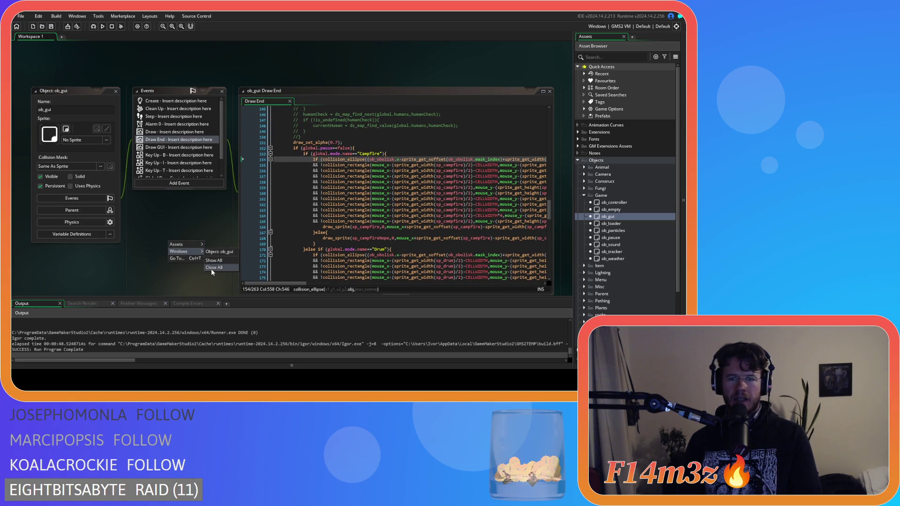
{"action": "left_click", "coordinate": [212, 221]}
{"action": "scroll", "coordinate": [603, 267], "scroll_direction": "down", "scroll_amount": 3}
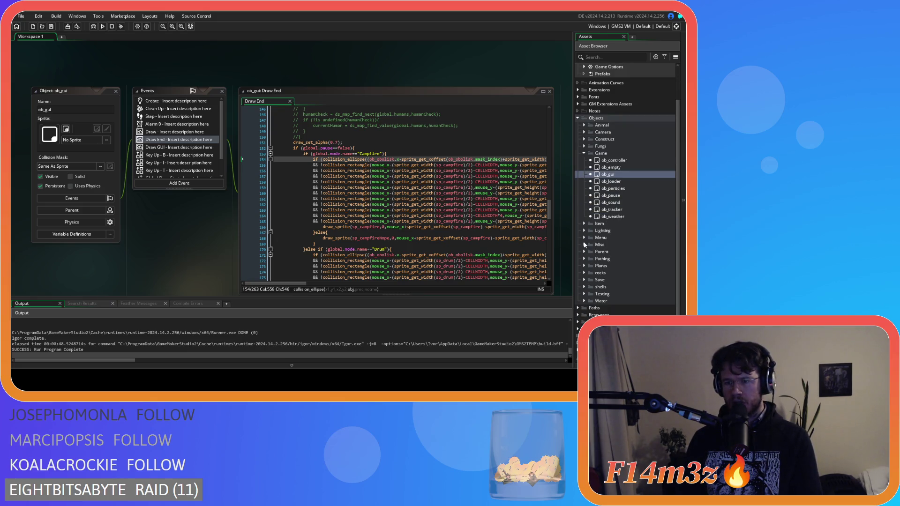
{"action": "left_click", "coordinate": [584, 237]}
{"action": "left_click", "coordinate": [591, 245]}
{"action": "double_click", "coordinate": [626, 252]}
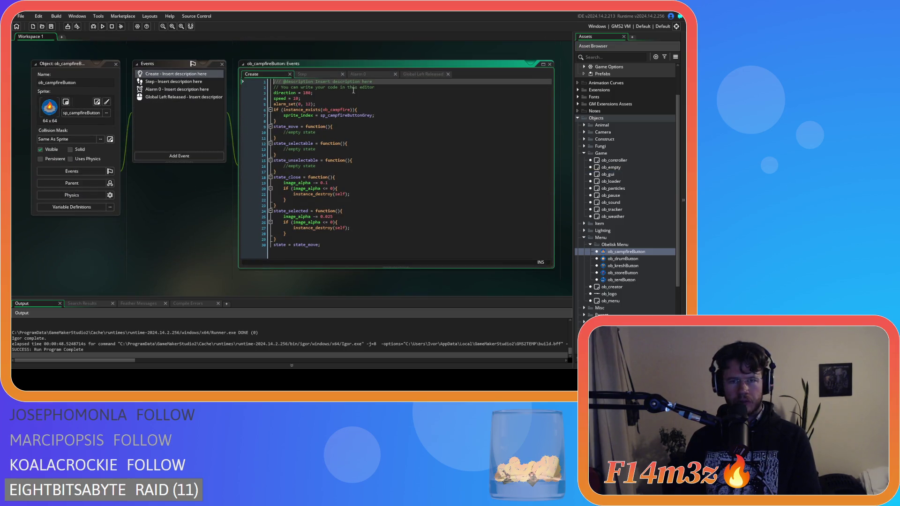
Inspect the instance_create_depth call on line 8 of ob_campfireButton's Global Left Released event.
{"action": "left_click", "coordinate": [415, 75]}
{"action": "left_click", "coordinate": [330, 121]}
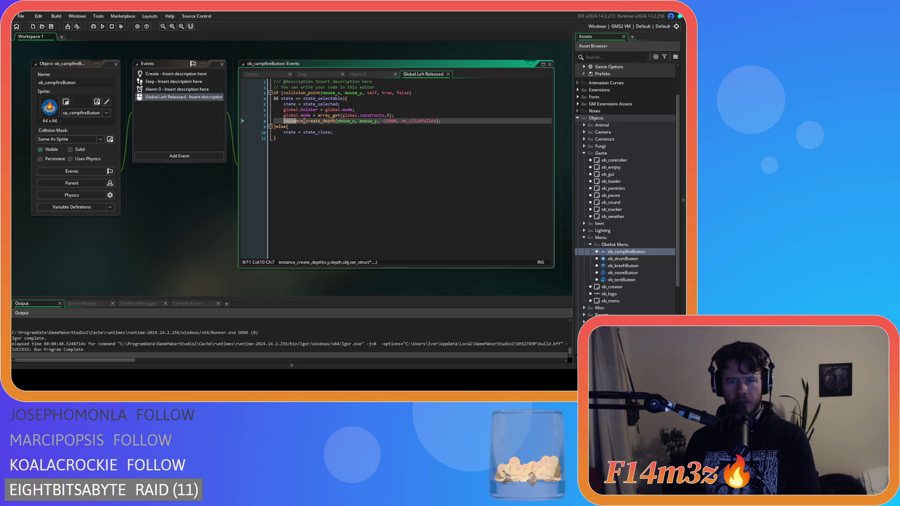
{"action": "key", "text": "Home"}
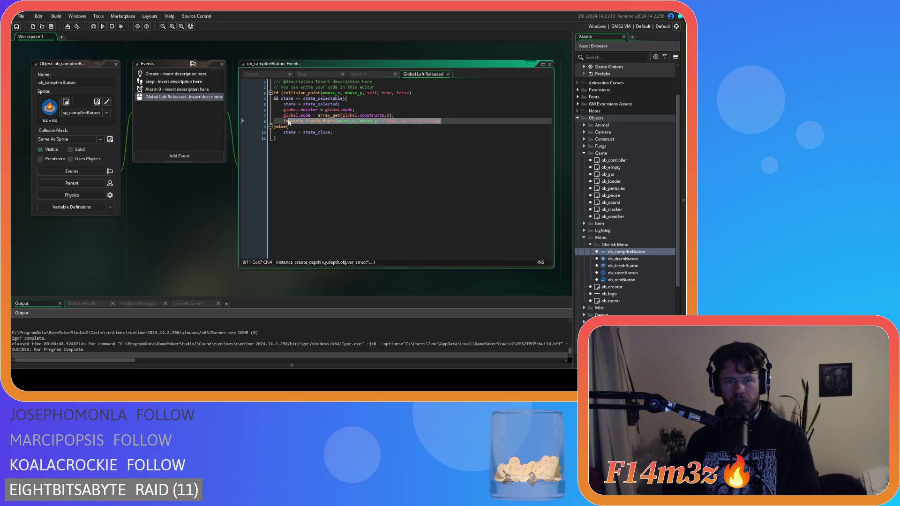
{"action": "right_click", "coordinate": [299, 124]}
{"action": "left_click", "coordinate": [329, 134]}
{"action": "left_click", "coordinate": [455, 126]}
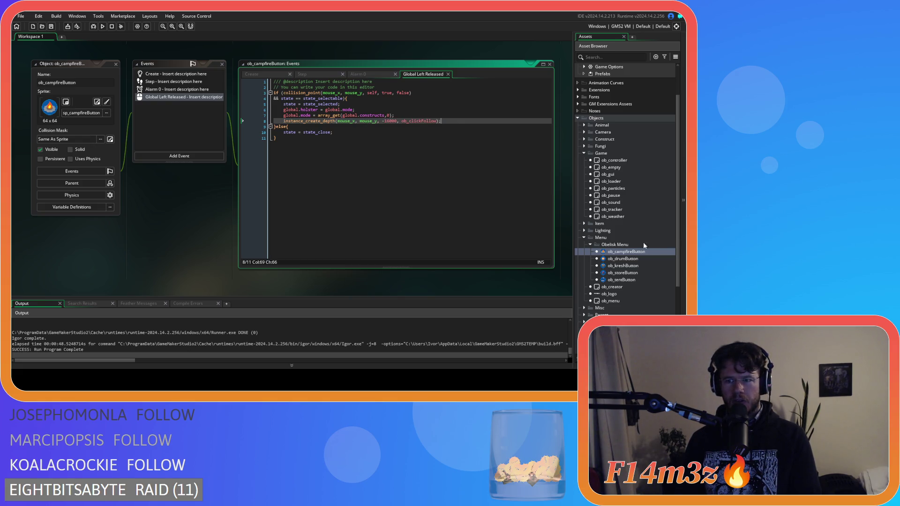
{"action": "scroll", "coordinate": [644, 246], "scroll_direction": "down", "scroll_amount": 5}
Open sc_buildCampfire from Scripts and select its ob_clickFollow destroy call on line 54.
{"action": "left_click", "coordinate": [578, 293]}
{"action": "scroll", "coordinate": [578, 293], "scroll_direction": "down", "scroll_amount": 3}
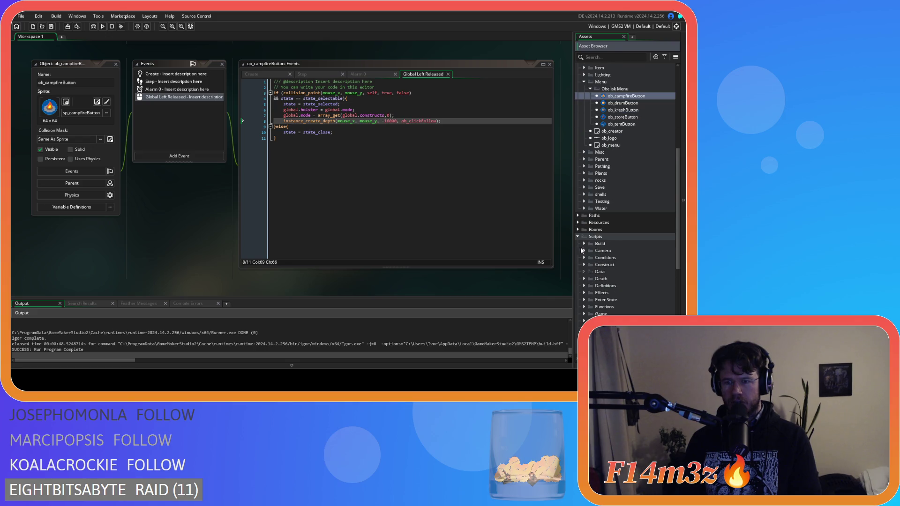
{"action": "left_click", "coordinate": [605, 252]}
{"action": "double_click", "coordinate": [605, 252]}
{"action": "scroll", "coordinate": [338, 203], "scroll_direction": "down", "scroll_amount": 10}
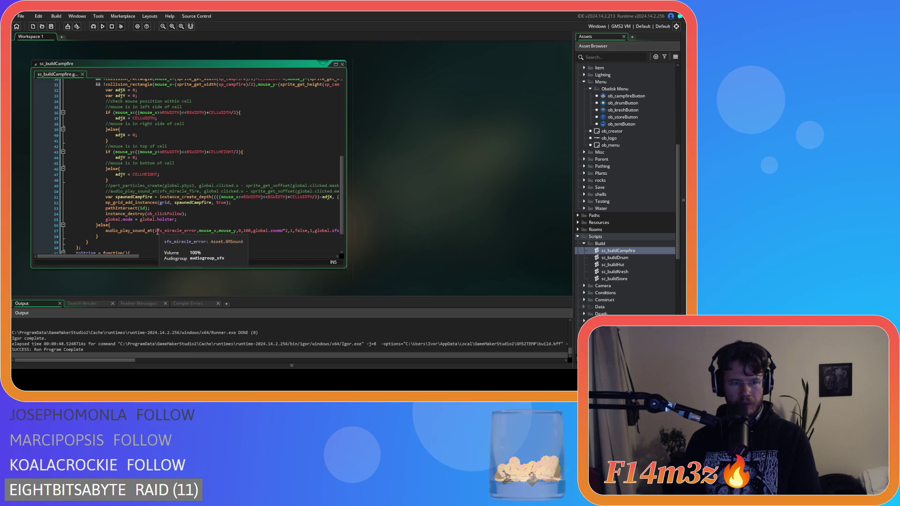
{"action": "left_click_drag", "start_coordinate": [137, 214], "coordinate": [187, 214]}
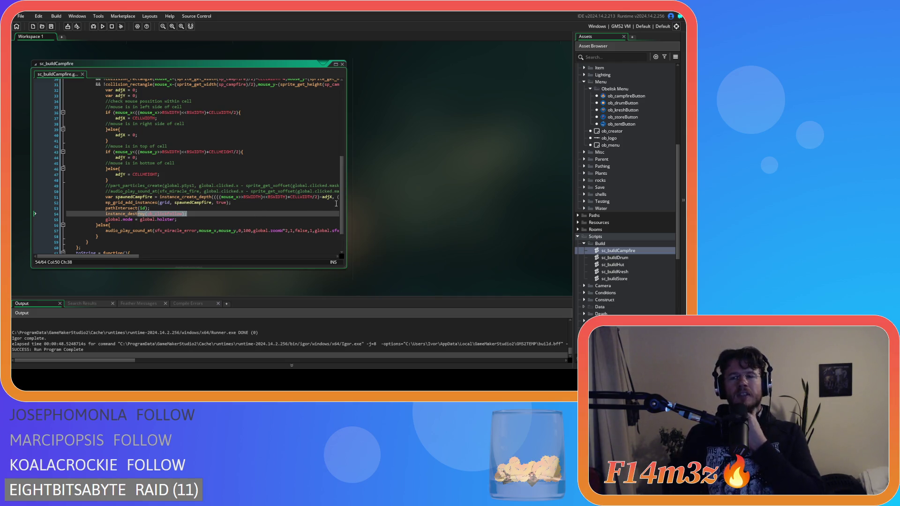
{"action": "scroll", "coordinate": [607, 143], "scroll_direction": "up", "scroll_amount": 5}
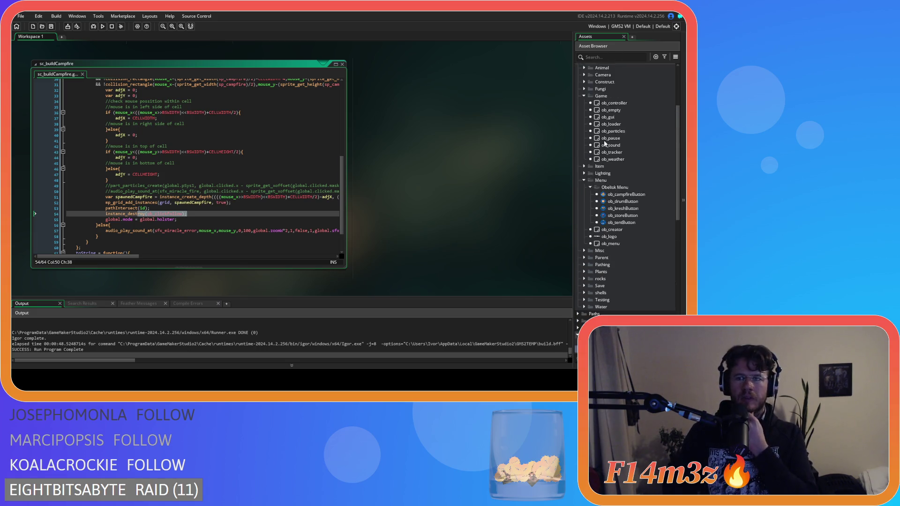
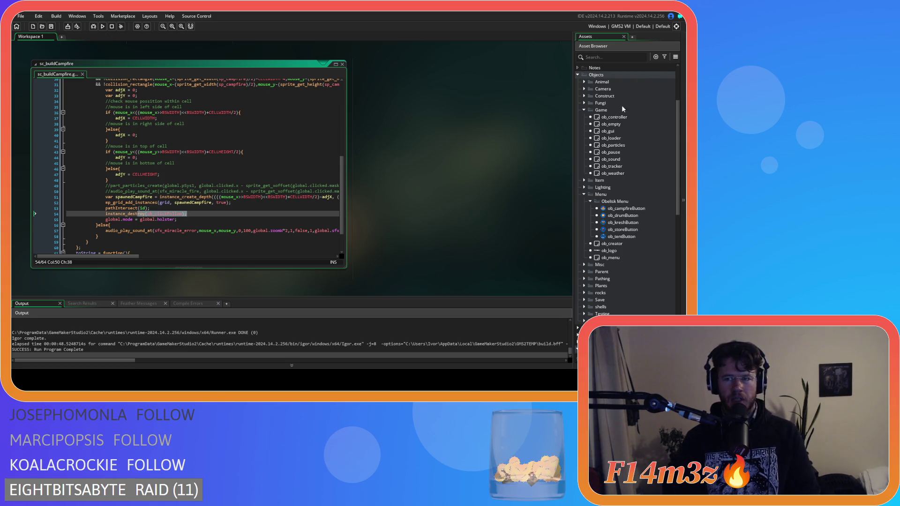
Open ob_gui and then ob_pause, and bring up ob_pause's Step event code.
{"action": "left_click", "coordinate": [624, 134]}
{"action": "double_click", "coordinate": [624, 131]}
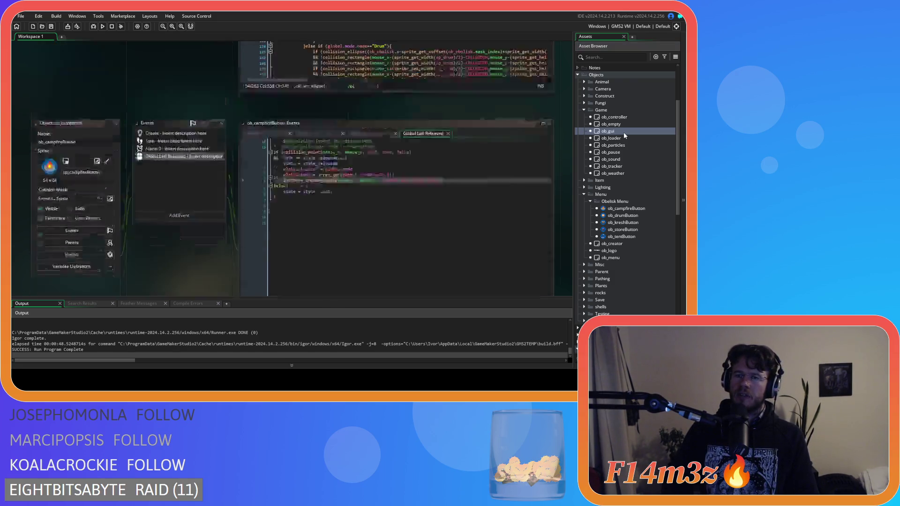
{"action": "double_click", "coordinate": [618, 153]}
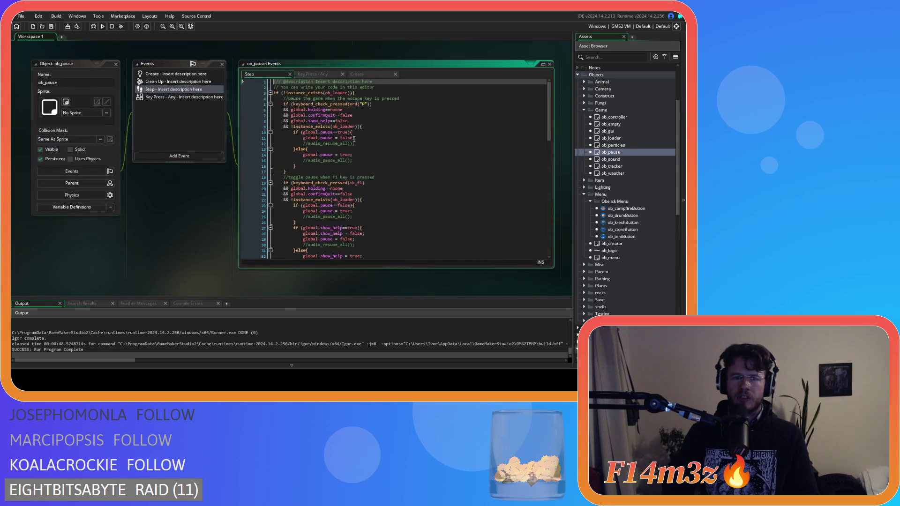
{"action": "left_click", "coordinate": [325, 75]}
{"action": "left_click", "coordinate": [265, 74]}
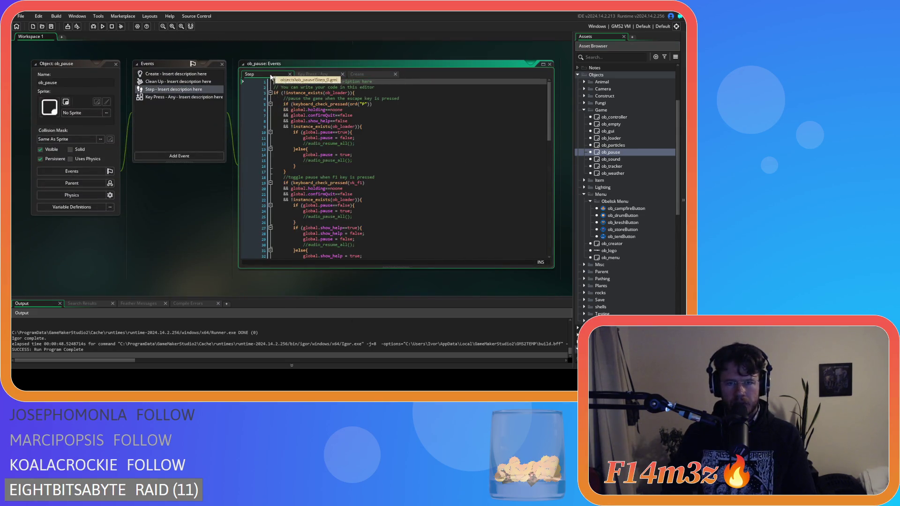
{"action": "scroll", "coordinate": [387, 153], "scroll_direction": "down", "scroll_amount": 8}
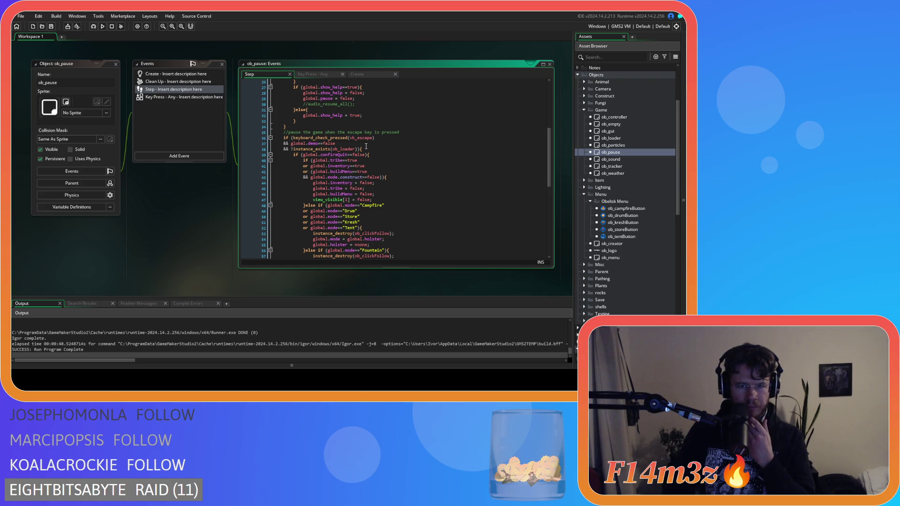
{"action": "scroll", "coordinate": [366, 146], "scroll_direction": "down", "scroll_amount": 9}
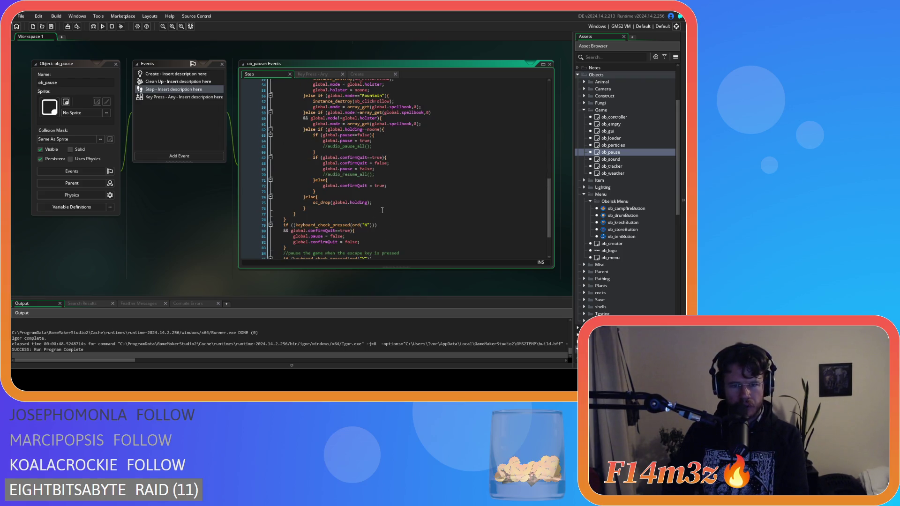
{"action": "scroll", "coordinate": [386, 169], "scroll_direction": "up", "scroll_amount": 7}
{"action": "scroll", "coordinate": [370, 208], "scroll_direction": "up", "scroll_amount": 1}
Inspect the escape-key branch checking Campfire, Drum, Store, Kresh and Tent modes on lines 48–52.
{"action": "left_click", "coordinate": [391, 180]}
{"action": "scroll", "coordinate": [396, 168], "scroll_direction": "down", "scroll_amount": 3}
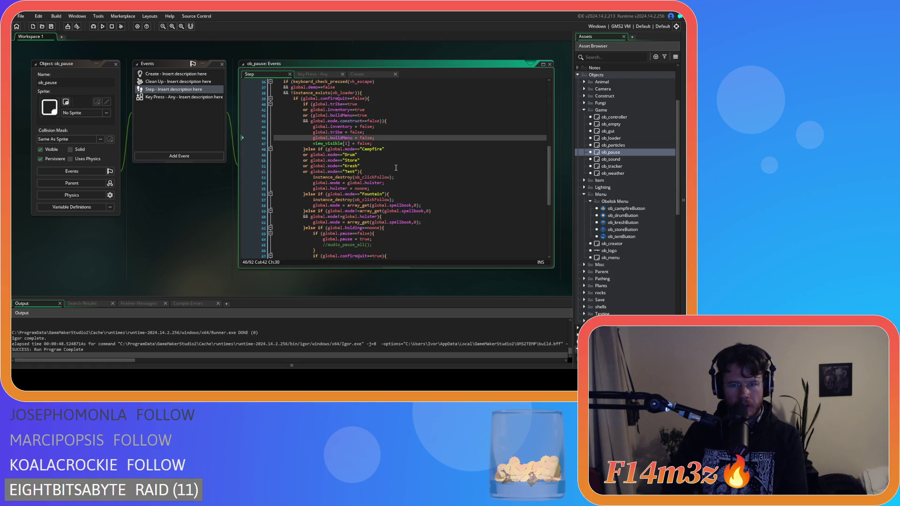
{"action": "left_click", "coordinate": [387, 154]}
{"action": "left_click", "coordinate": [401, 148]}
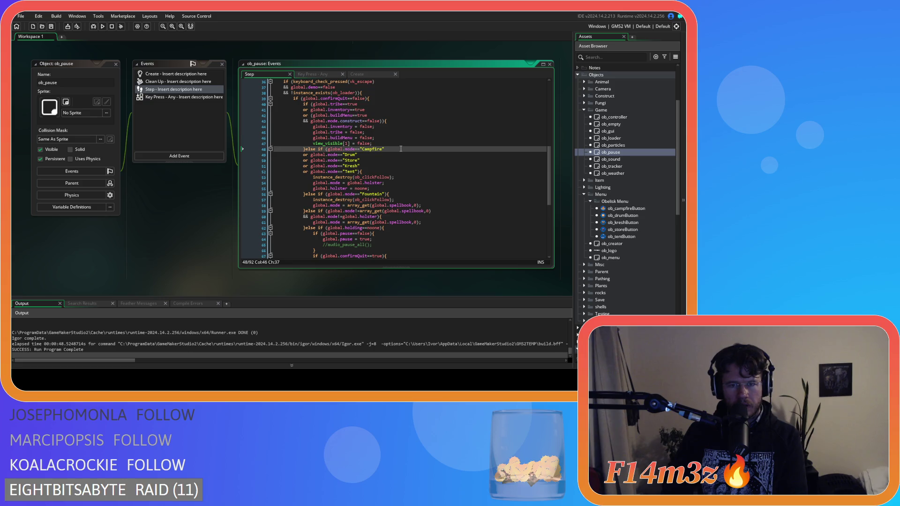
{"action": "left_click", "coordinate": [358, 149]}
{"action": "left_click", "coordinate": [344, 172]}
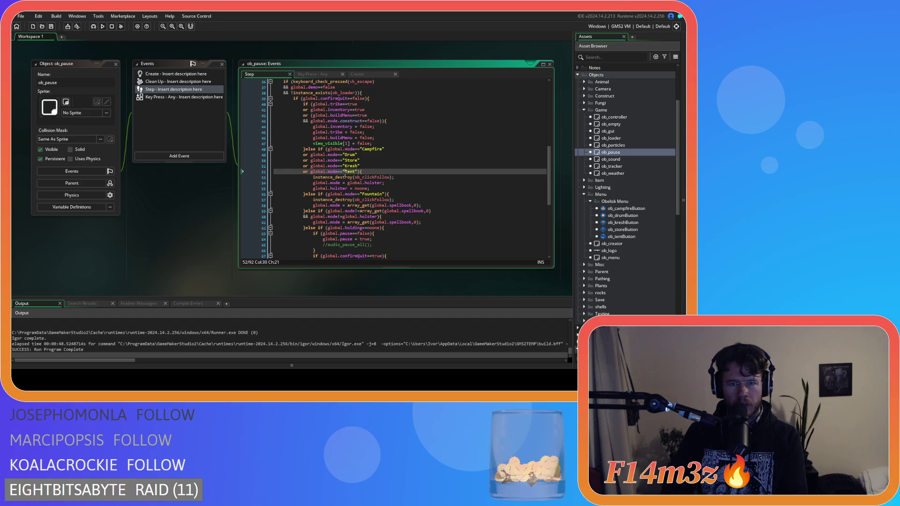
{"action": "left_click", "coordinate": [329, 177]}
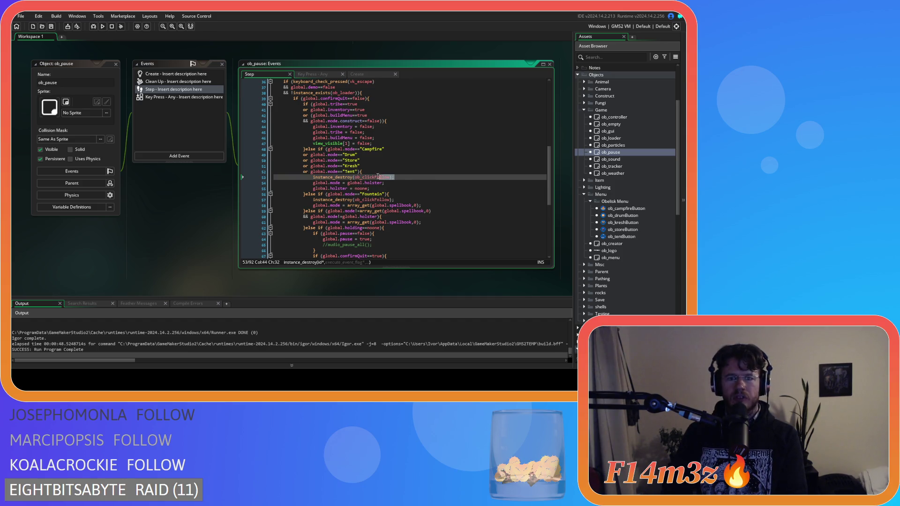
{"action": "left_click", "coordinate": [345, 163]}
{"action": "left_click", "coordinate": [356, 149]}
{"action": "left_click", "coordinate": [328, 155]}
{"action": "left_click_drag", "start_coordinate": [341, 150], "coordinate": [356, 175]}
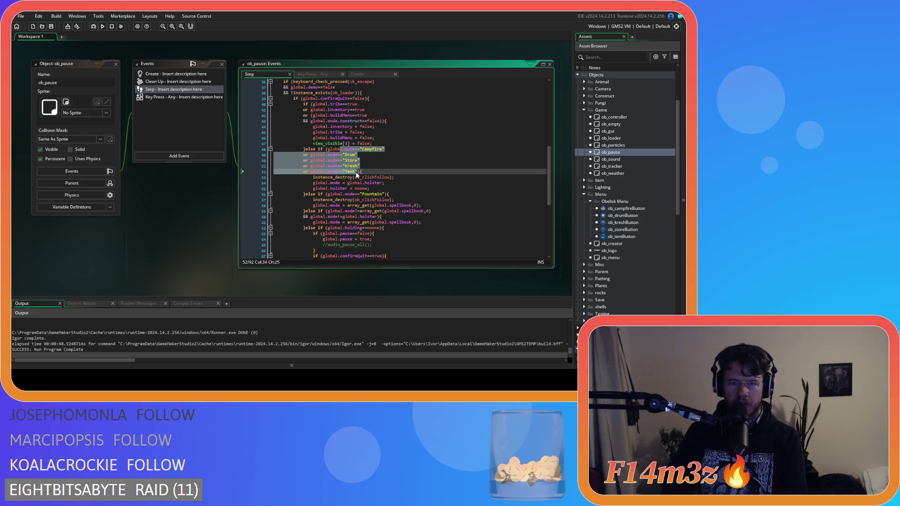
{"action": "left_click", "coordinate": [356, 149]}
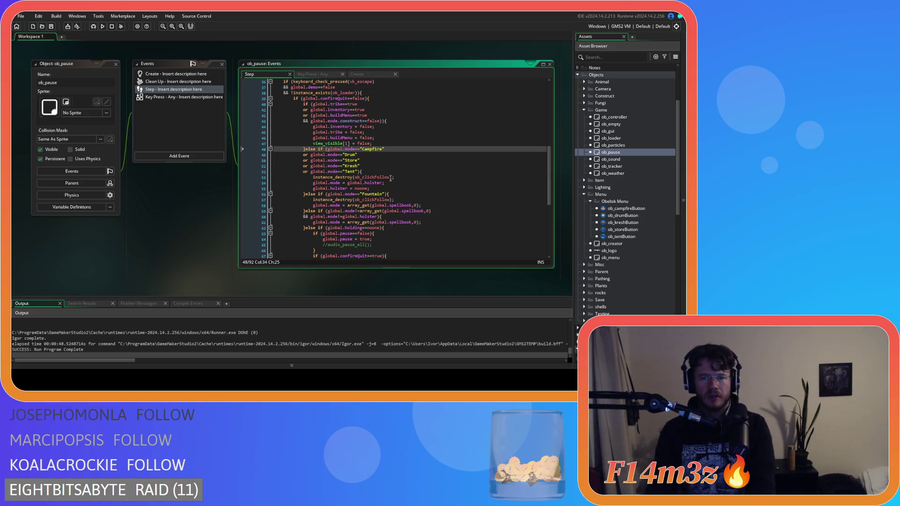
Append .name to global.mode on line 48 and copy it onto line 49.
{"action": "type", "text": "!name"}
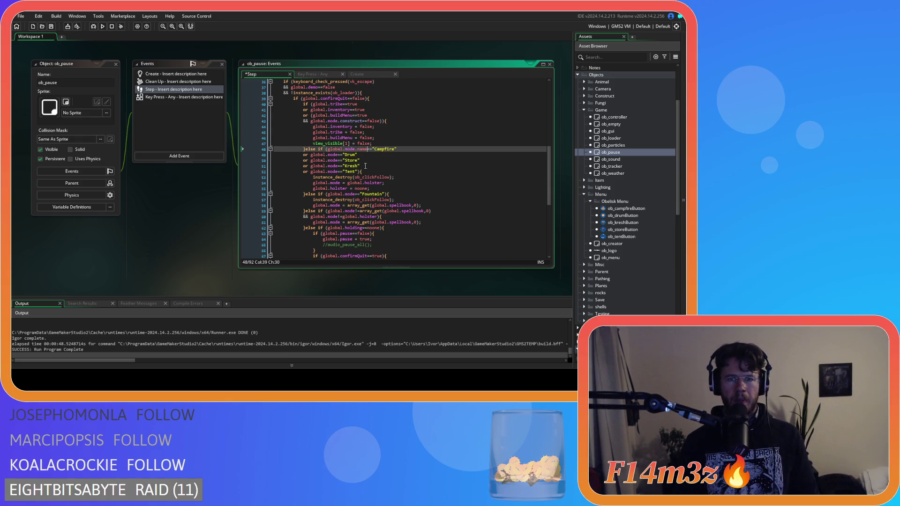
{"action": "key", "text": "shift+Left"}
{"action": "key", "text": "shift+Left"}
{"action": "key", "text": "shift+Left"}
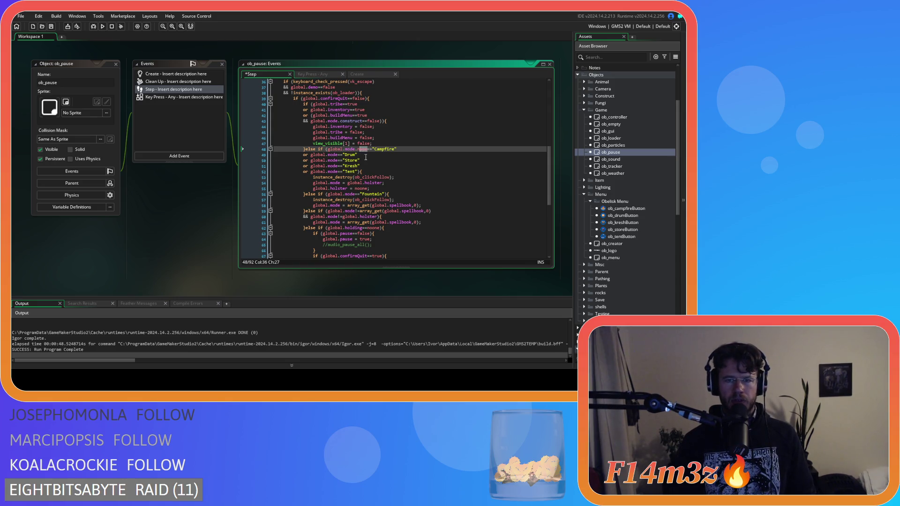
{"action": "key", "text": "ctrl+c"}
{"action": "left_click", "coordinate": [338, 155]}
{"action": "key", "text": "ctrl+v"}
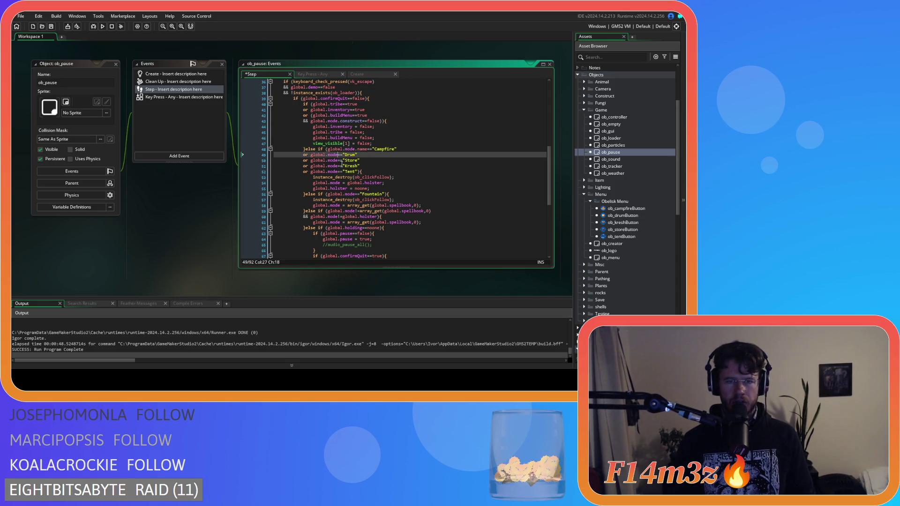
Append .name to global.mode on lines 50, 51, 52 and the Fountain check on line 56.
{"action": "left_click", "coordinate": [337, 160]}
{"action": "key", "text": "ctrl+v"}
{"action": "left_click", "coordinate": [338, 166]}
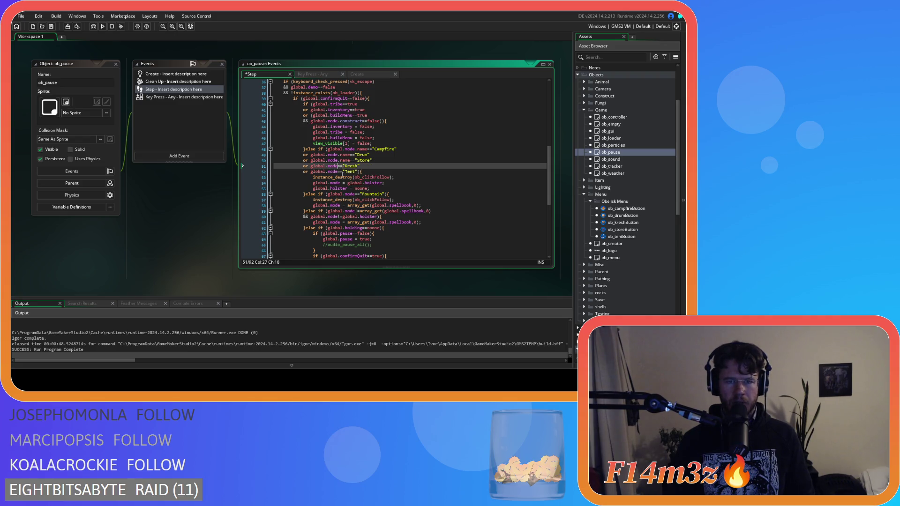
{"action": "key", "text": "ctrl+v"}
{"action": "left_click", "coordinate": [338, 171]}
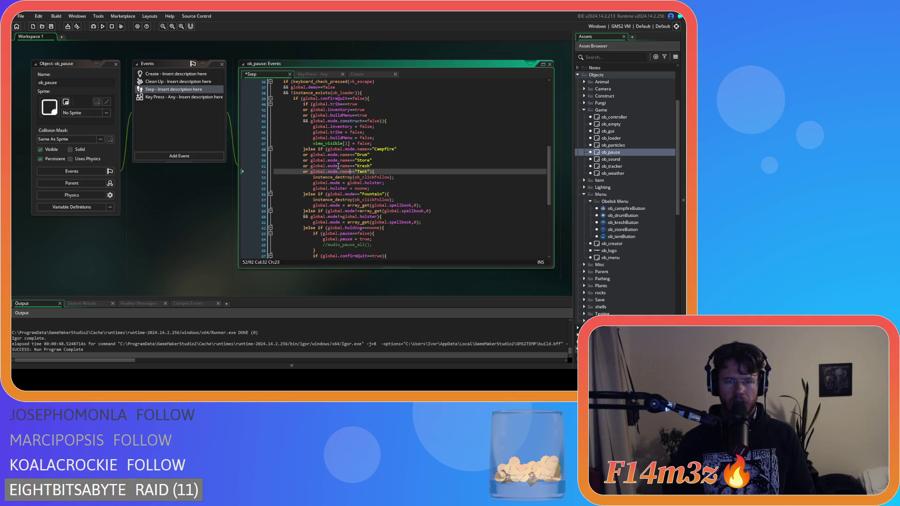
{"action": "key", "text": "ctrl+v"}
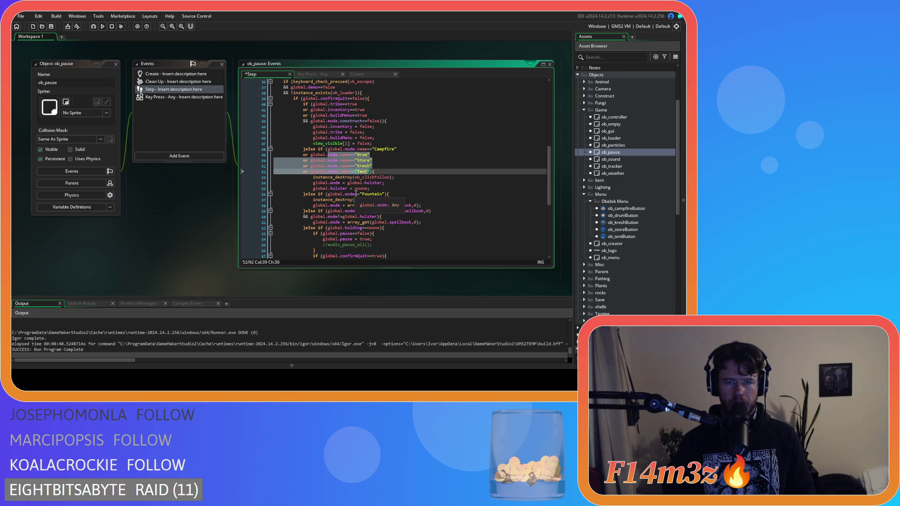
{"action": "left_click", "coordinate": [361, 194]}
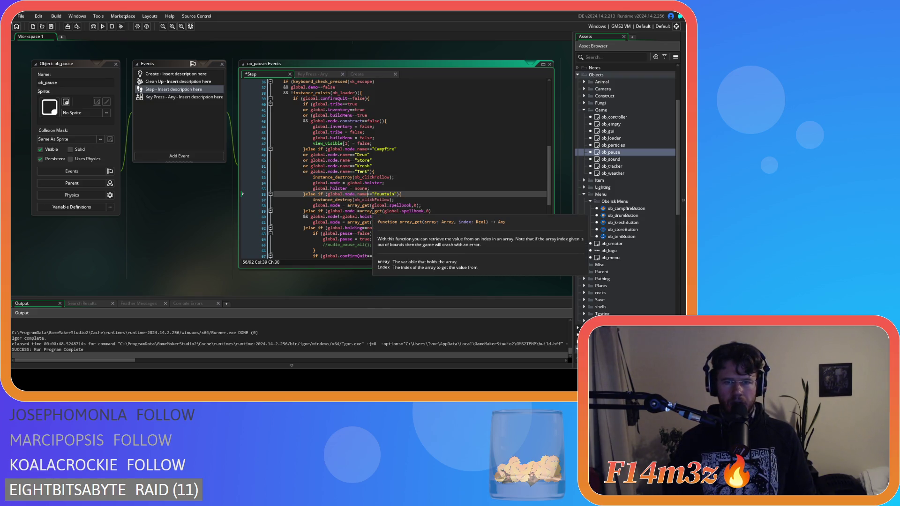
{"action": "key", "text": "ctrl+v"}
{"action": "left_click_drag", "start_coordinate": [346, 199], "coordinate": [459, 201]}
{"action": "left_click", "coordinate": [407, 201]}
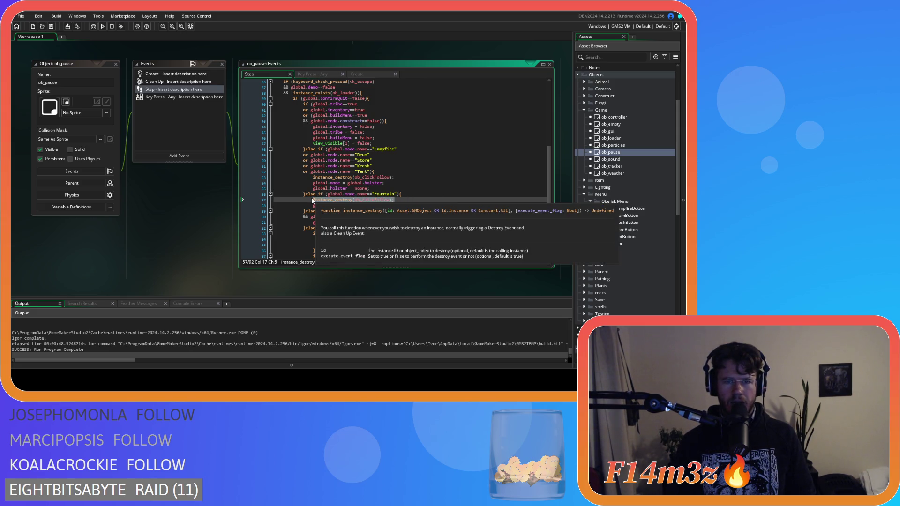
{"action": "left_click", "coordinate": [412, 186]}
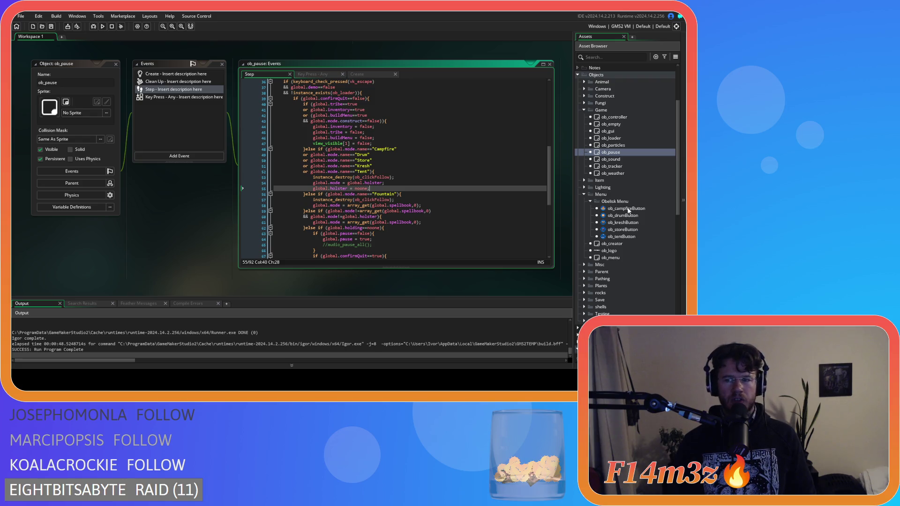
Open ob_campfireButton and examine line 8's instance_create_depth call spawning ob_clickFollow at depth -16000.
{"action": "double_click", "coordinate": [627, 209]}
{"action": "left_click_drag", "start_coordinate": [447, 123], "coordinate": [284, 122]}
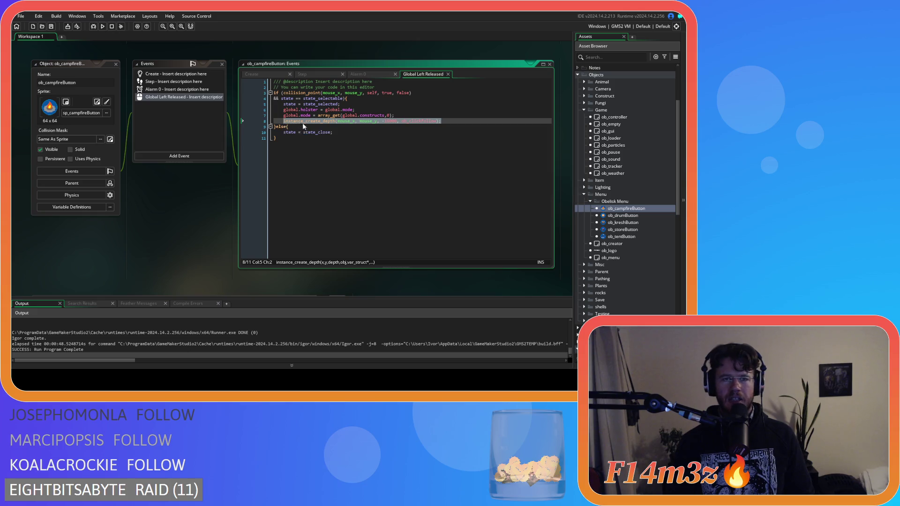
{"action": "right_click", "coordinate": [303, 124]}
{"action": "left_click", "coordinate": [325, 134]}
{"action": "left_click", "coordinate": [454, 125]}
{"action": "left_click", "coordinate": [426, 121]}
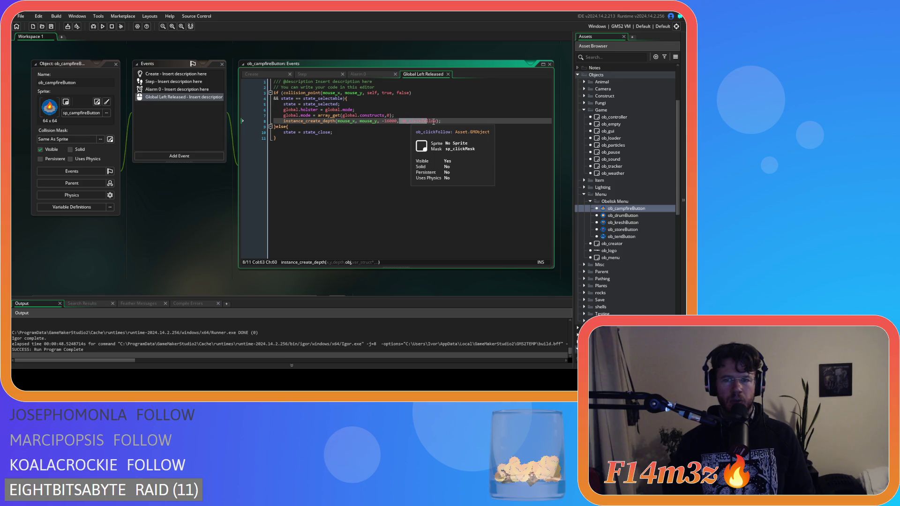
{"action": "left_click", "coordinate": [402, 121]}
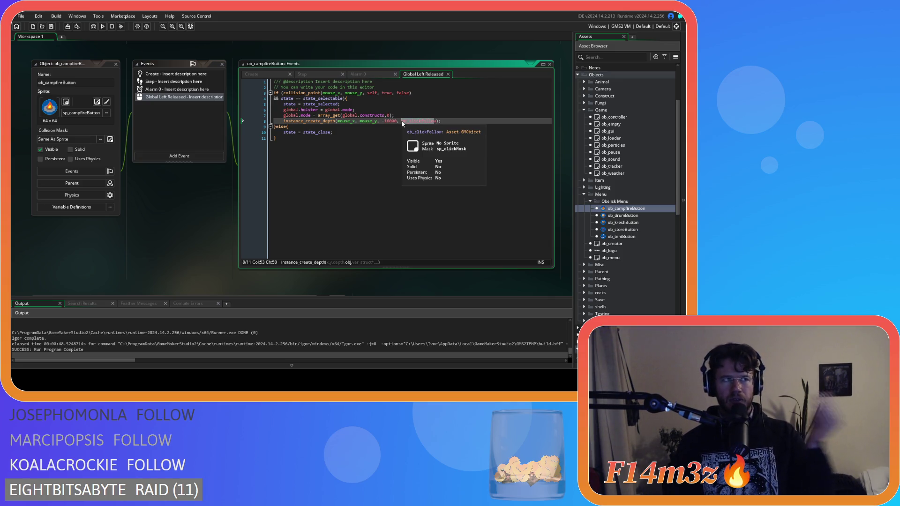
{"action": "left_click", "coordinate": [453, 123]}
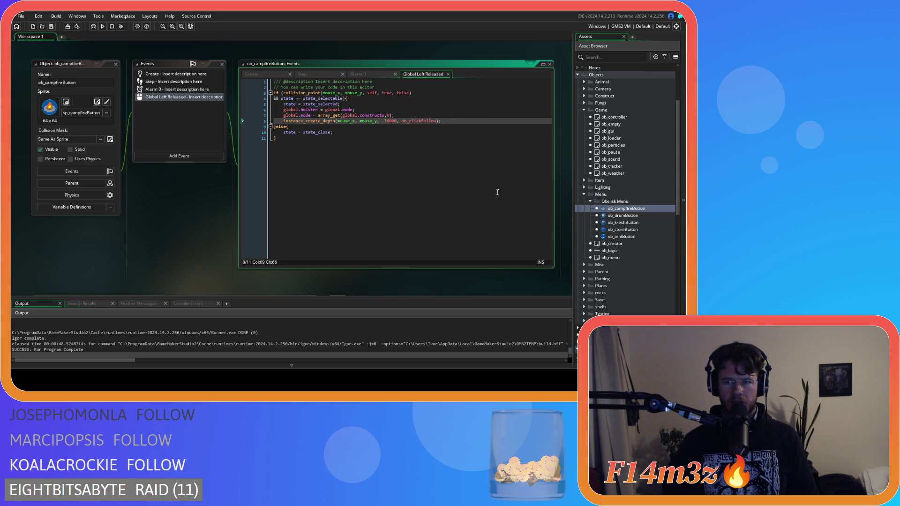
{"action": "scroll", "coordinate": [584, 249], "scroll_direction": "down", "scroll_amount": 6}
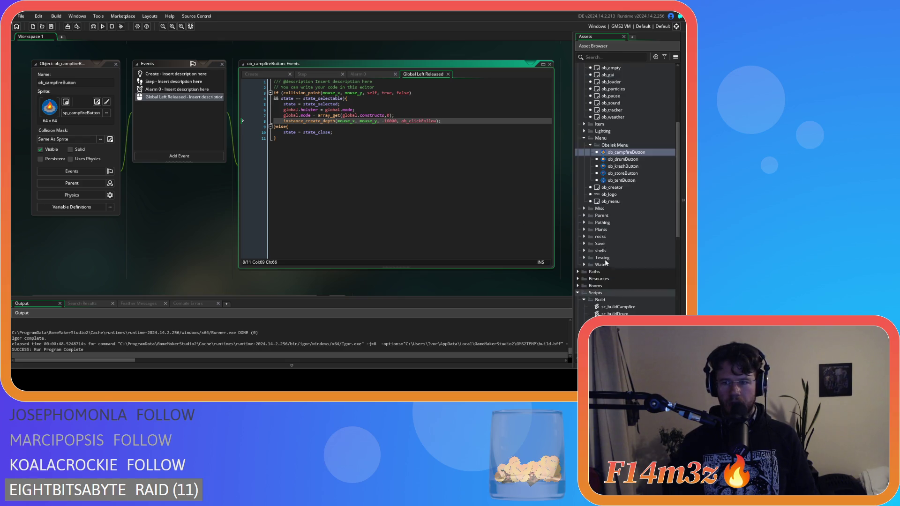
Open the sc_buildCampfire script to look through it, then close it.
{"action": "double_click", "coordinate": [626, 196]}
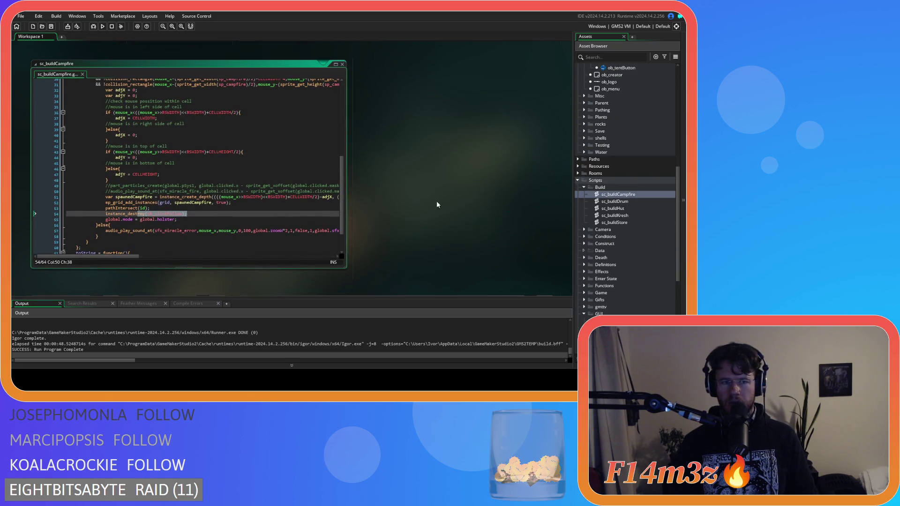
{"action": "left_click_drag", "start_coordinate": [342, 207], "coordinate": [344, 82]}
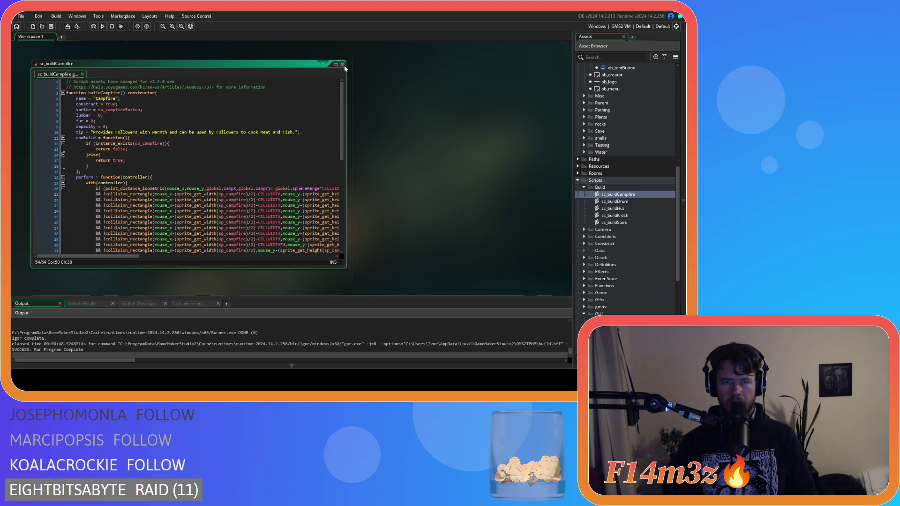
{"action": "left_click", "coordinate": [343, 65]}
{"action": "scroll", "coordinate": [648, 230], "scroll_direction": "down", "scroll_amount": 4}
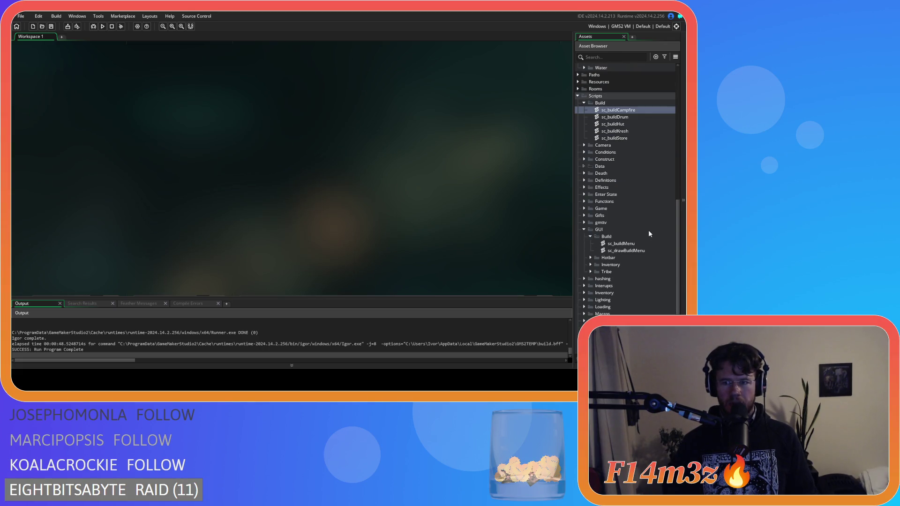
Insert instance_create_depth(mouse_x, mouse_y, -16000, ob_clickFollow); above global.holster in sc_buildMenu and save.
{"action": "double_click", "coordinate": [627, 244]}
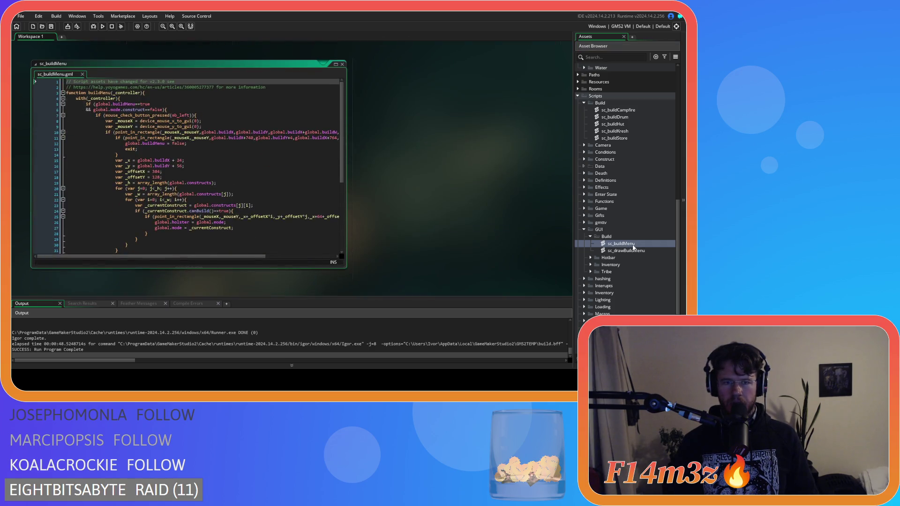
{"action": "left_click_drag", "start_coordinate": [343, 154], "coordinate": [347, 177]}
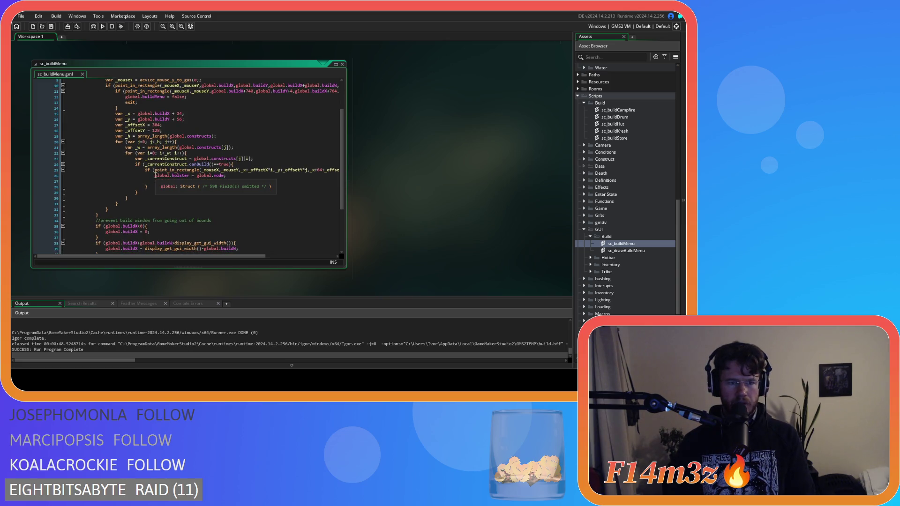
{"action": "left_click", "coordinate": [237, 182]}
{"action": "key", "text": "ctrl+v"}
{"action": "left_click", "coordinate": [155, 176]}
{"action": "key", "text": "Return"}
{"action": "key", "text": "Up"}
{"action": "key", "text": "ctrl+v"}
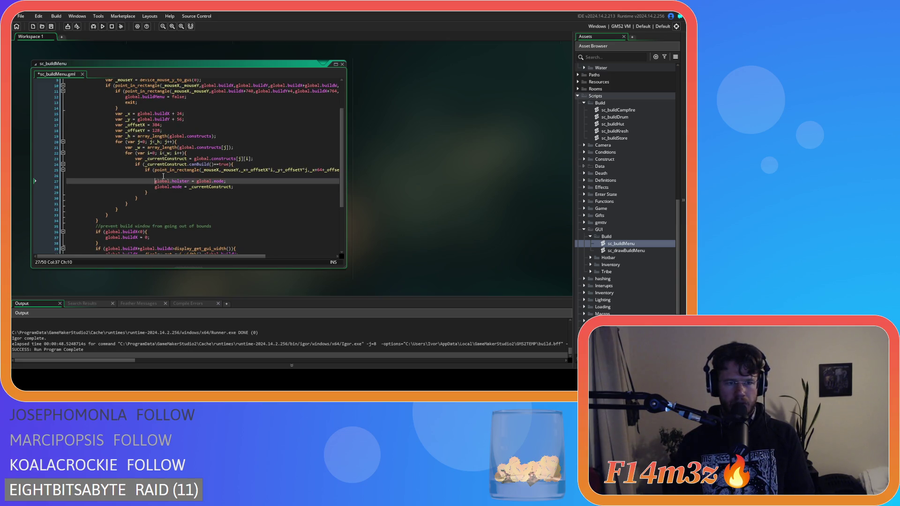
{"action": "key", "text": "ctrl+s"}
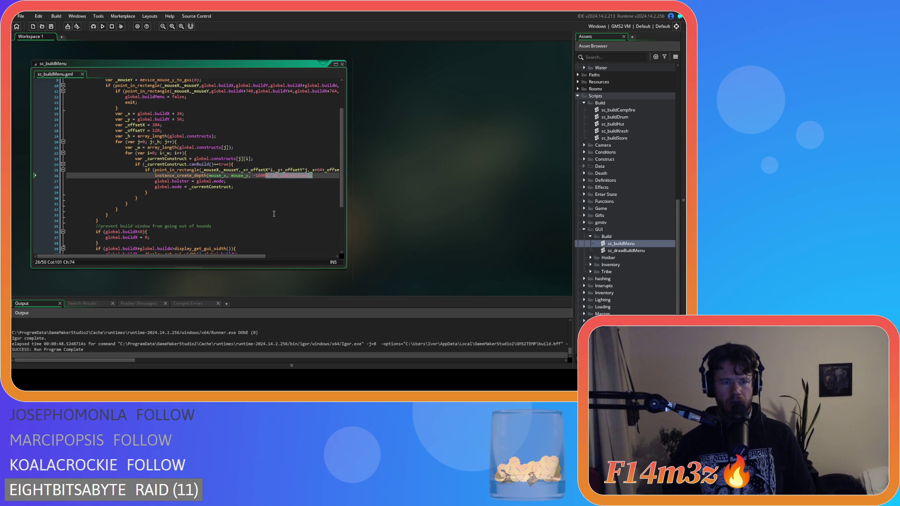
{"action": "key", "text": "Down"}
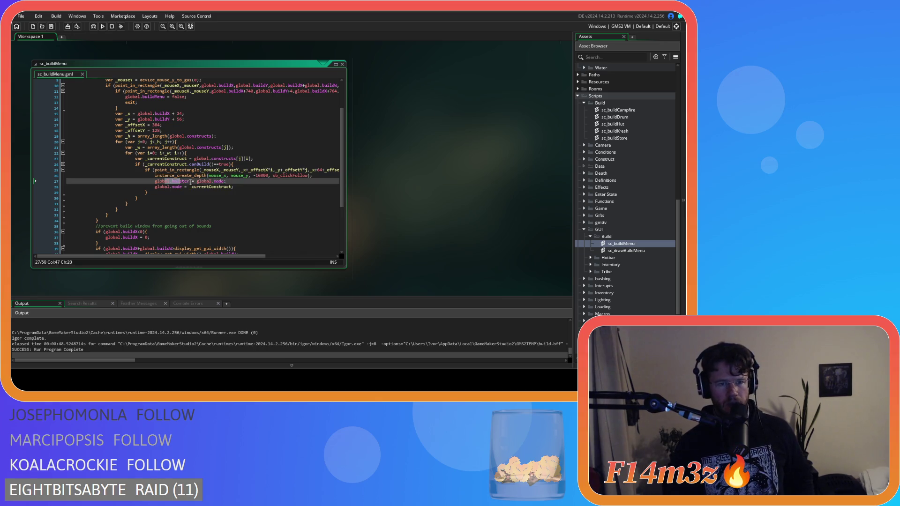
{"action": "key", "text": "Down"}
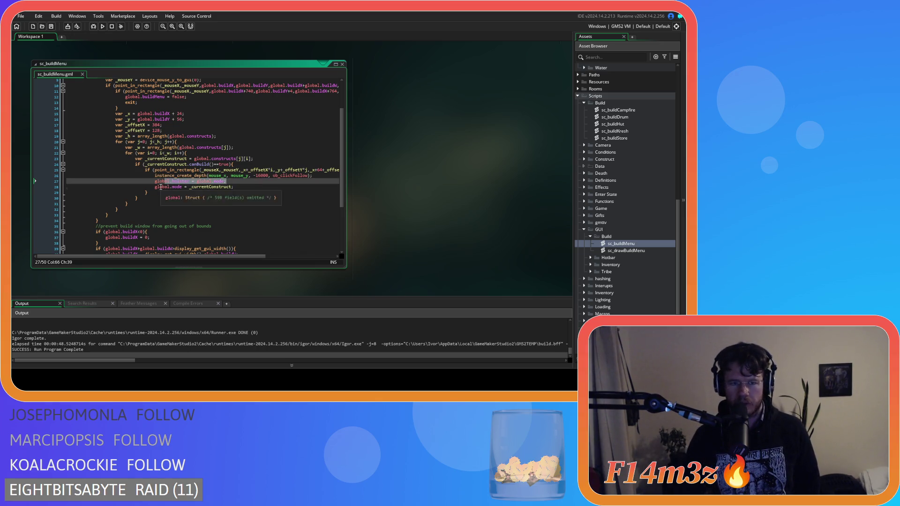
{"action": "left_click", "coordinate": [258, 188]}
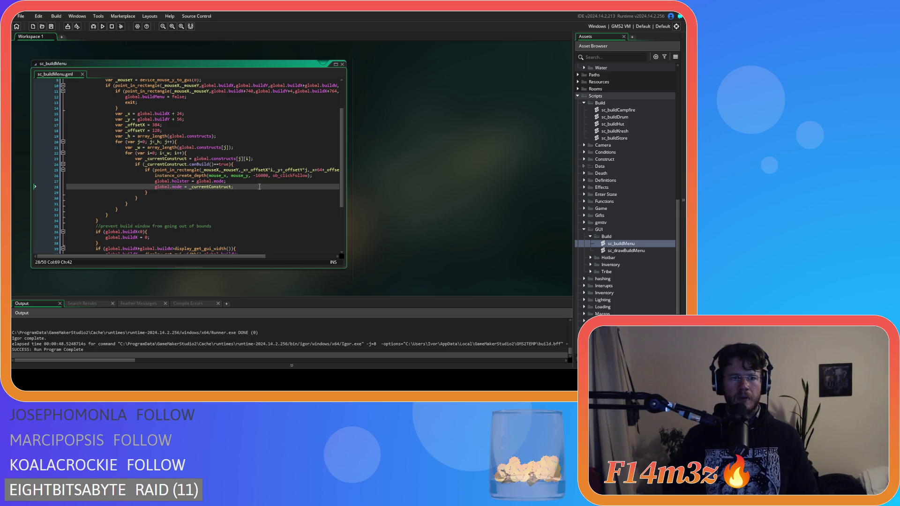
{"action": "scroll", "coordinate": [647, 197], "scroll_direction": "up", "scroll_amount": 10}
Reopen ob_campfireButton and review its holster, mode and ob_clickFollow spawn lines in Global Left Released.
{"action": "double_click", "coordinate": [634, 138]}
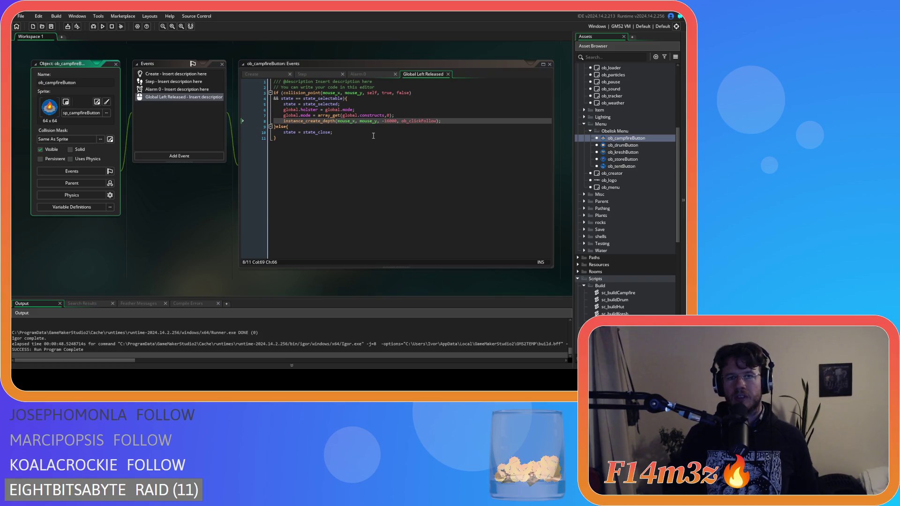
{"action": "left_click", "coordinate": [352, 104]}
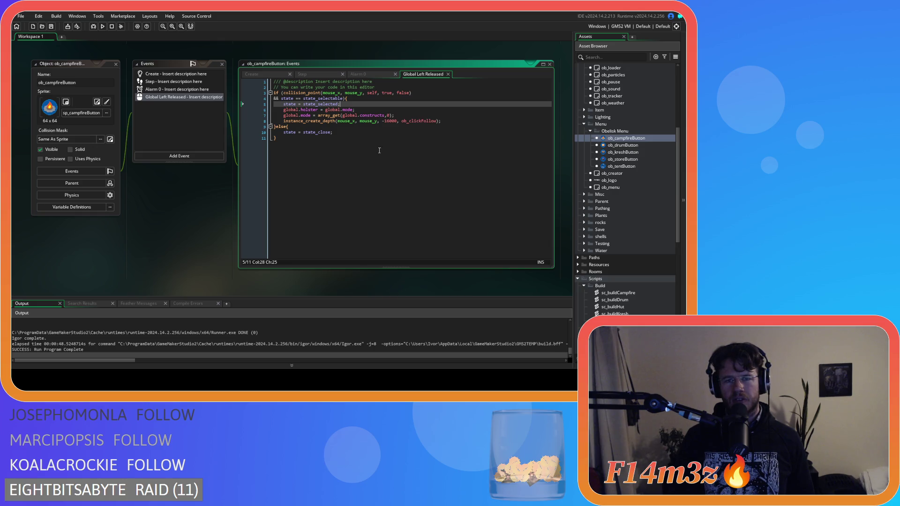
{"action": "left_click_drag", "start_coordinate": [300, 109], "coordinate": [441, 121]}
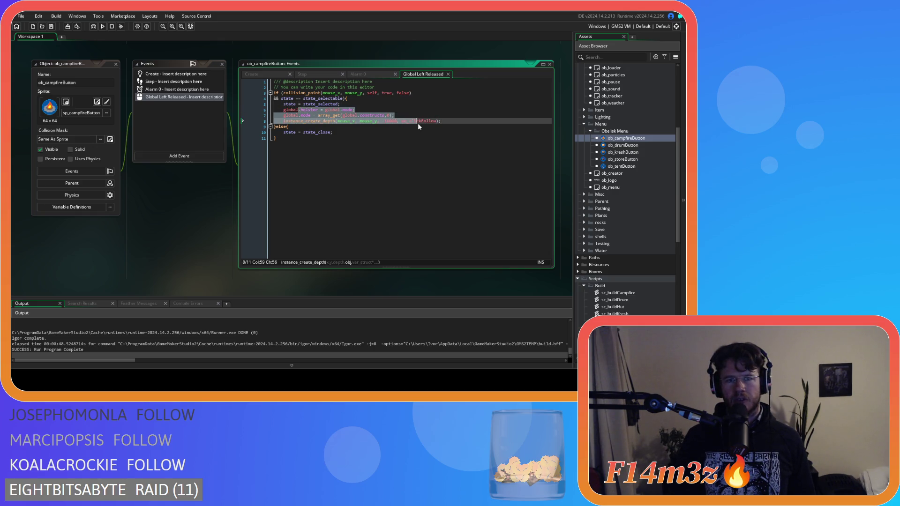
{"action": "left_click", "coordinate": [440, 121]}
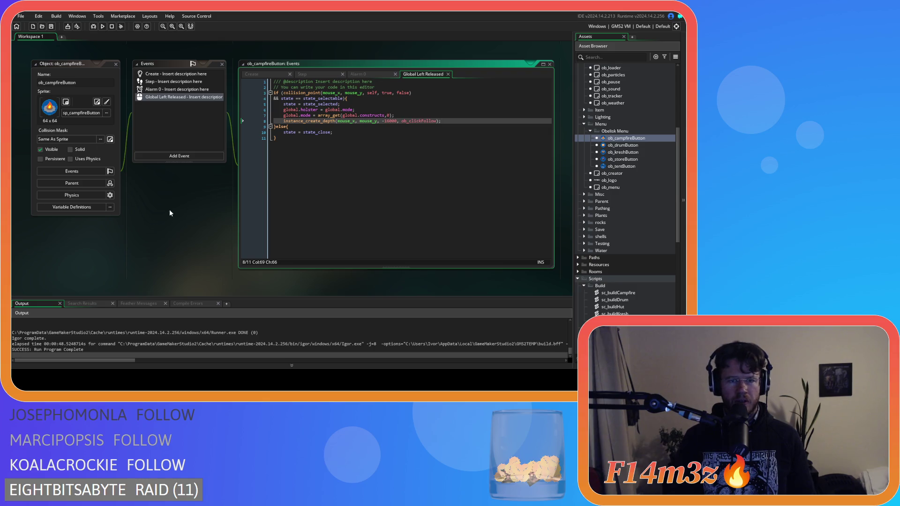
Close all open editors and collapse the Menu, Game, Objects and Scripts folders in the asset tree.
{"action": "right_click", "coordinate": [206, 218]}
{"action": "left_click", "coordinate": [227, 260]}
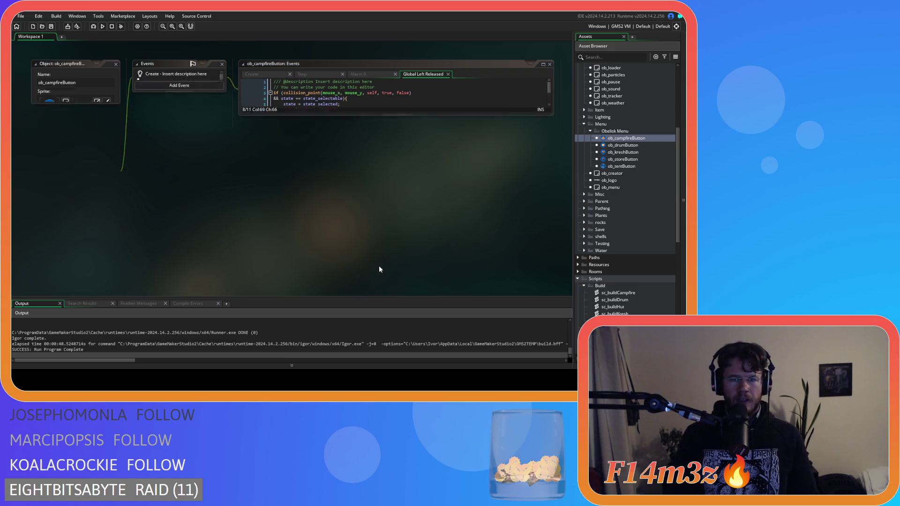
{"action": "left_click", "coordinate": [584, 124]}
{"action": "scroll", "coordinate": [585, 140], "scroll_direction": "up", "scroll_amount": 3}
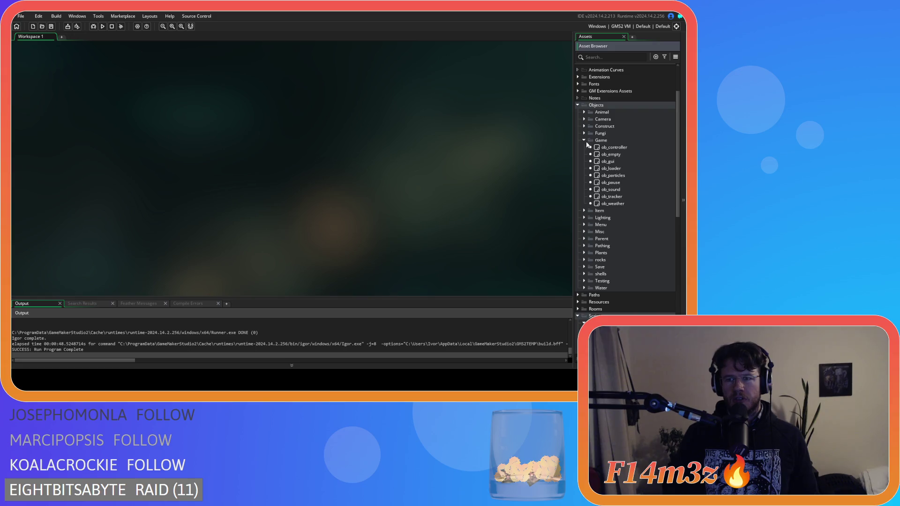
{"action": "left_click", "coordinate": [584, 140]}
{"action": "scroll", "coordinate": [582, 225], "scroll_direction": "up", "scroll_amount": 3}
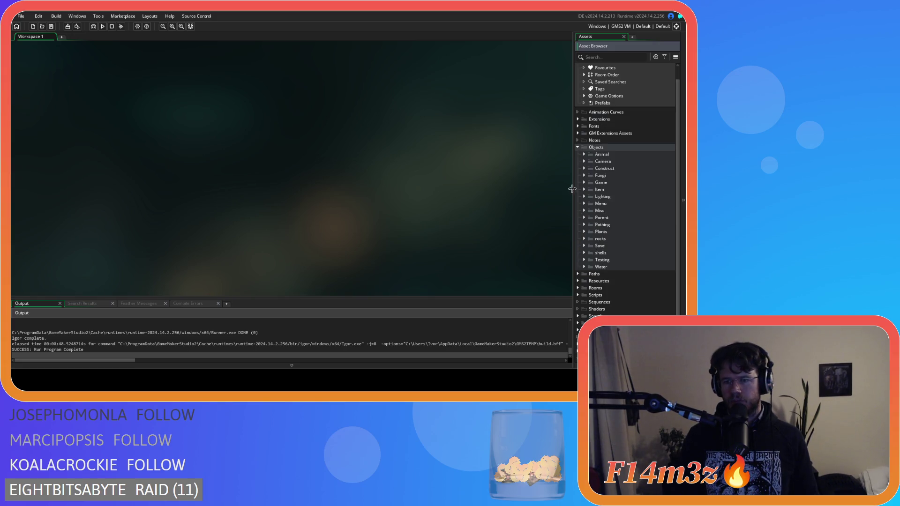
{"action": "left_click", "coordinate": [578, 152]}
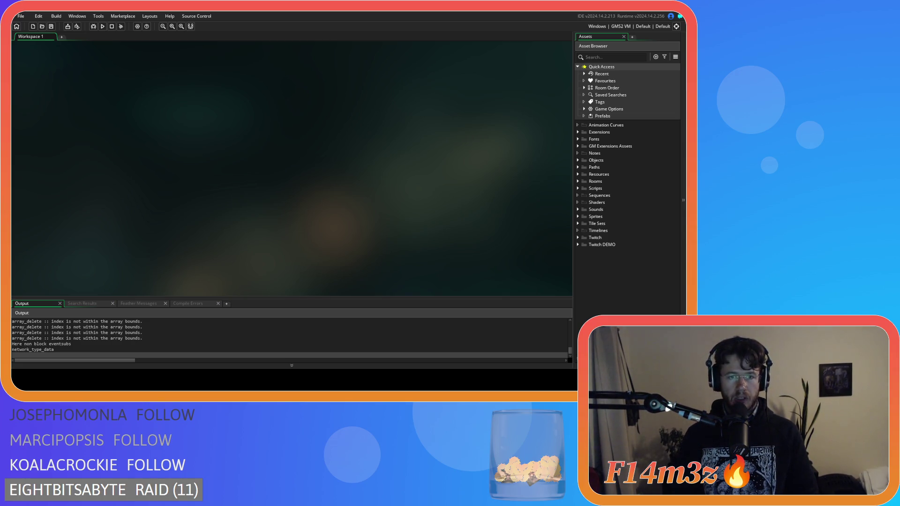
Open the Build menu, pick Tent, and pan the camera left, up and right with WASD.
{"action": "key", "text": "b"}
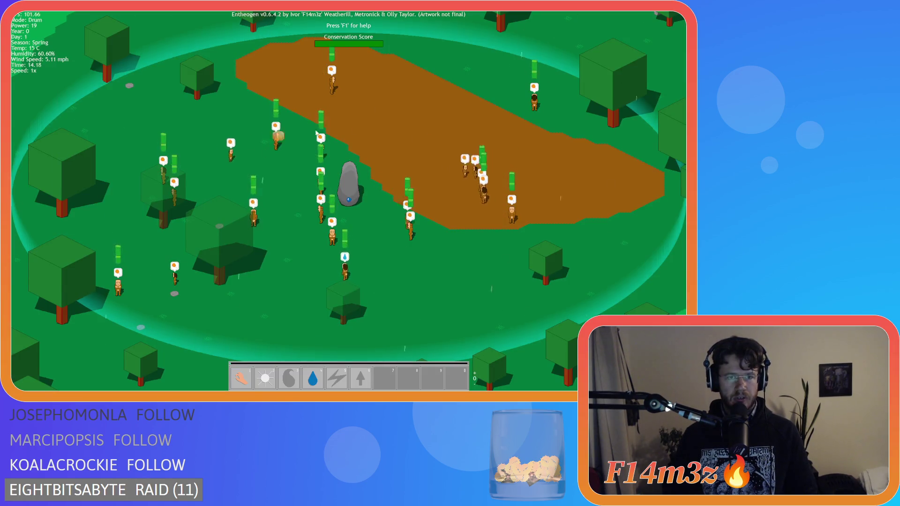
{"action": "key", "text": "b"}
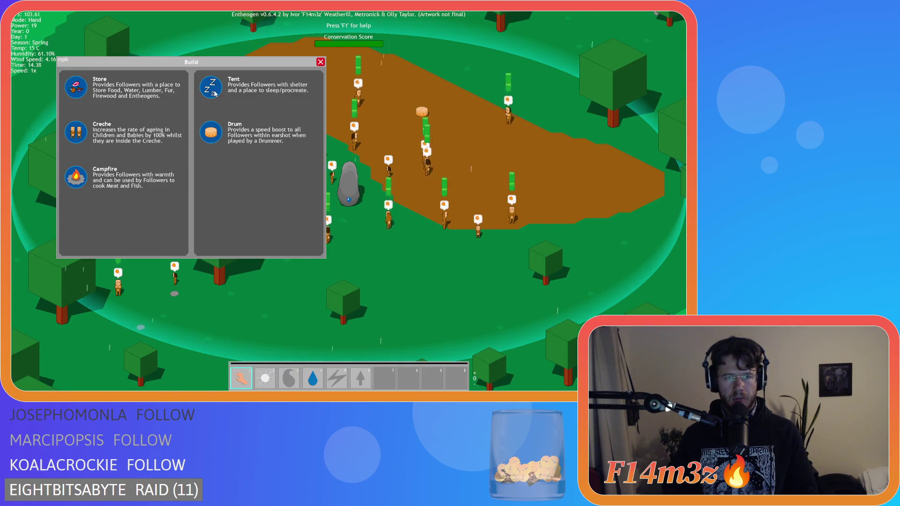
{"action": "left_click", "coordinate": [235, 86]}
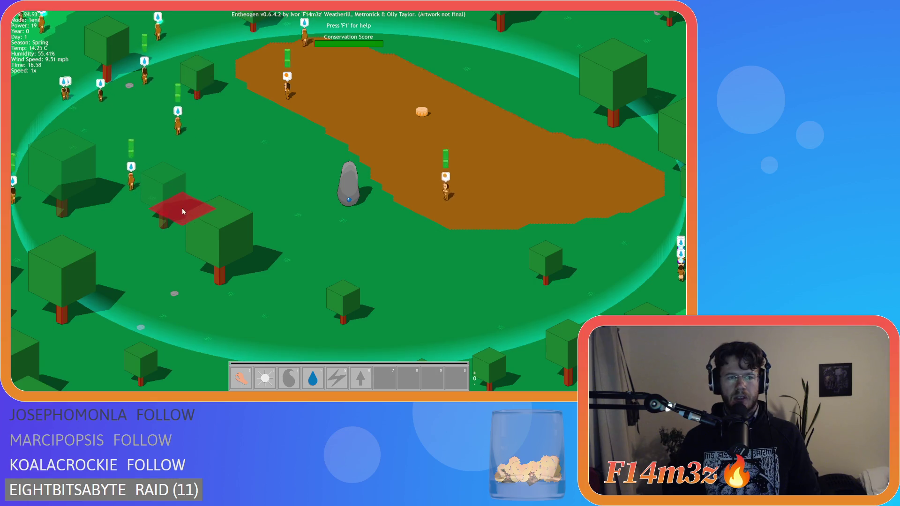
{"action": "key", "text": "a"}
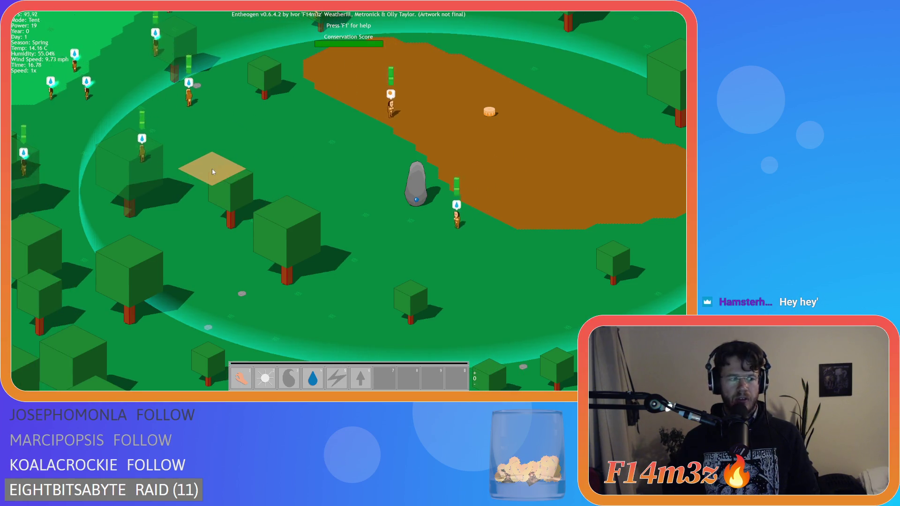
{"action": "key", "text": "w"}
{"action": "key", "text": "d"}
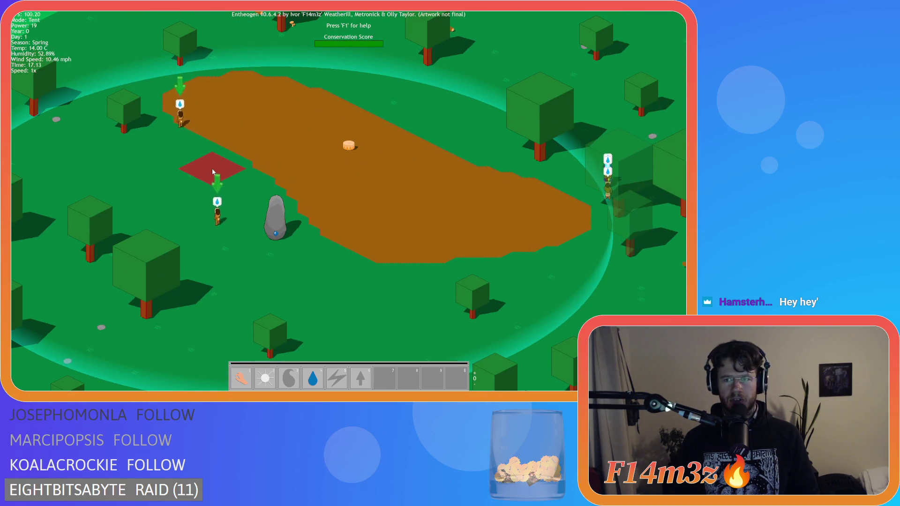
{"action": "key", "text": "d"}
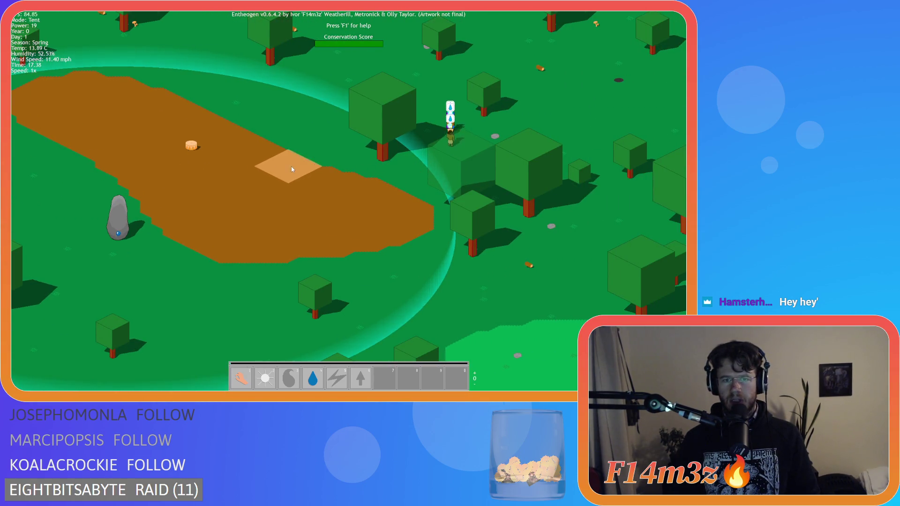
Keep panning the camera across the map in all directions while the tent preview follows.
{"action": "key", "text": "a"}
{"action": "key", "text": "w"}
{"action": "key", "text": "a"}
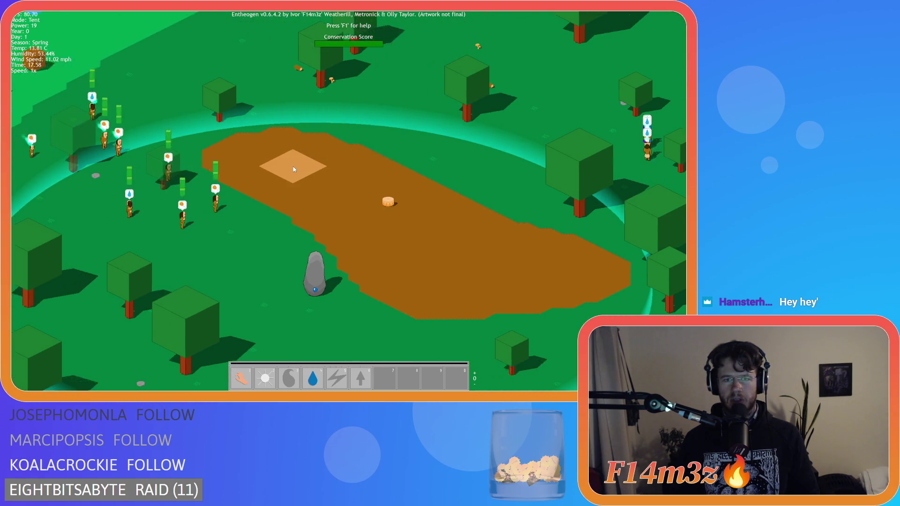
{"action": "key", "text": "a"}
{"action": "key", "text": "s"}
{"action": "key", "text": "d"}
{"action": "key", "text": "w"}
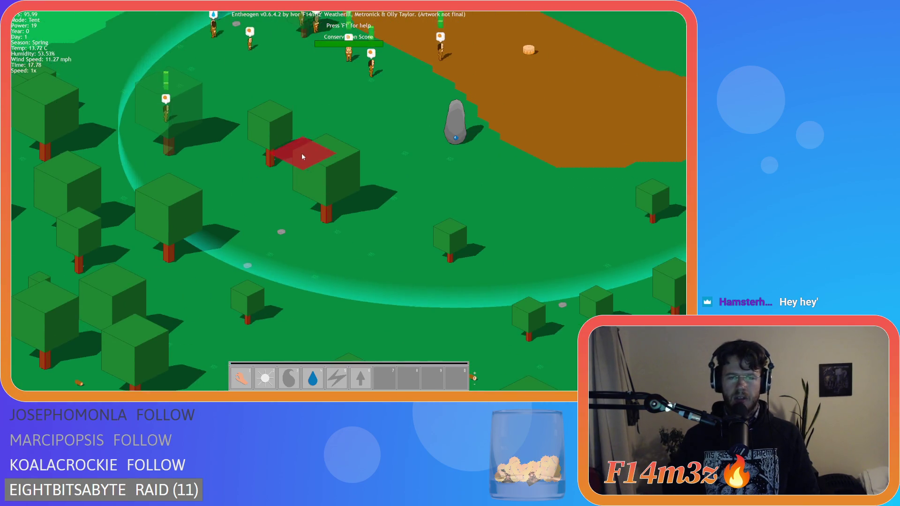
{"action": "key", "text": "a"}
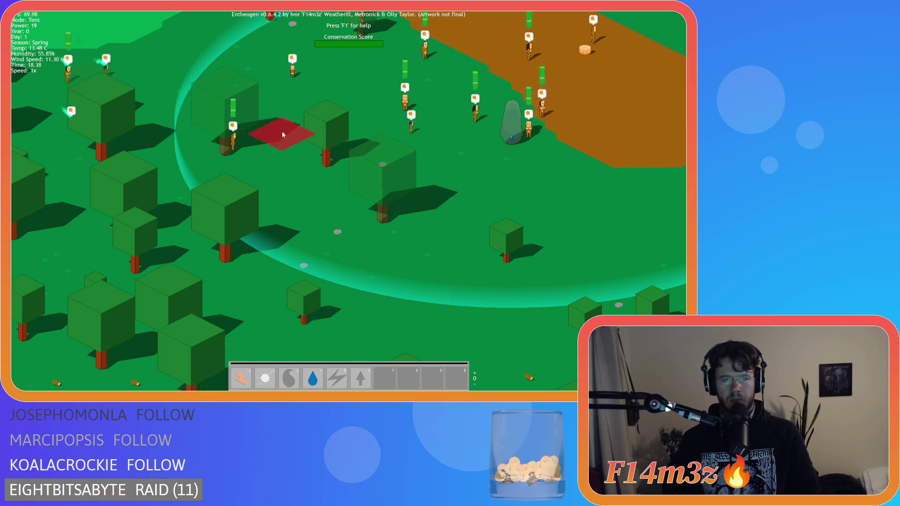
{"action": "key", "text": "w"}
{"action": "key", "text": "d"}
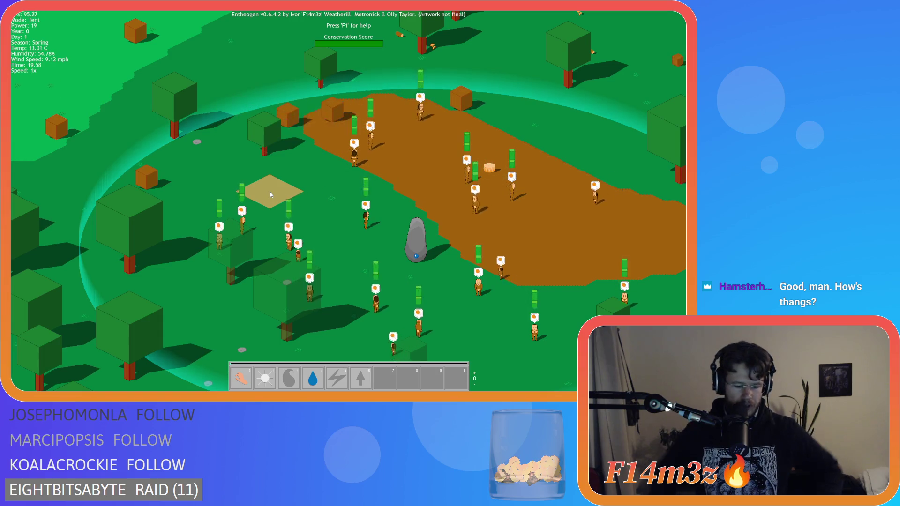
Open the Build menu, choose Tent and place it on the dirt clearing.
{"action": "key", "text": "b"}
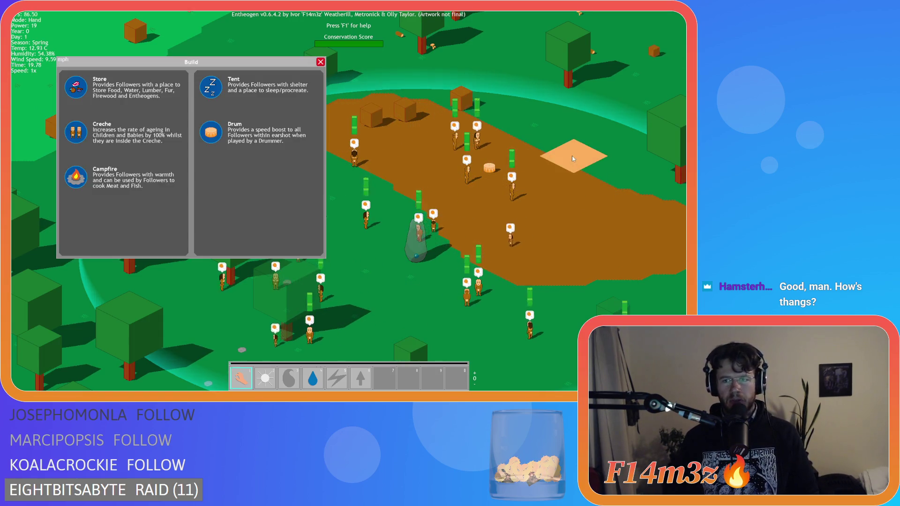
{"action": "key", "text": "s"}
{"action": "key", "text": "w"}
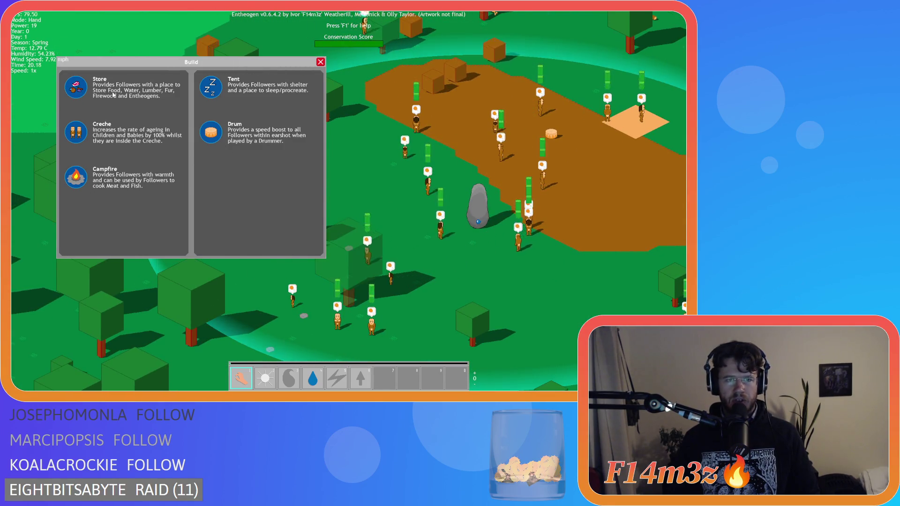
{"action": "key", "text": "d"}
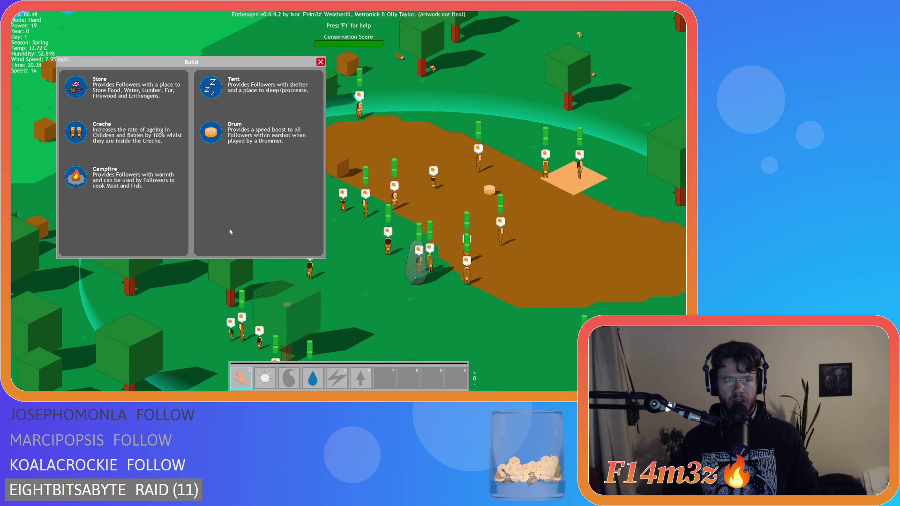
{"action": "left_click", "coordinate": [211, 87]}
{"action": "key", "text": "s"}
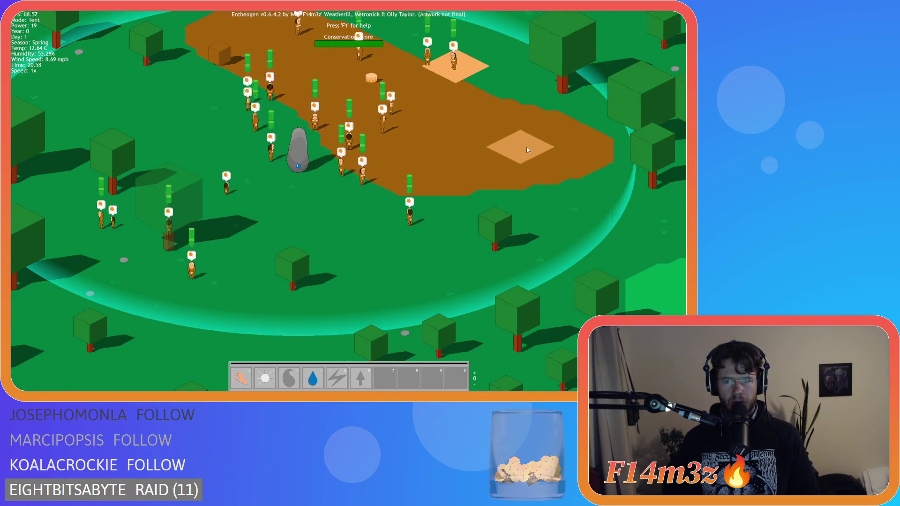
{"action": "left_click", "coordinate": [531, 145]}
Place a Drum on the grass below the dirt, then close the build menu.
{"action": "key", "text": "b"}
{"action": "key", "text": "a"}
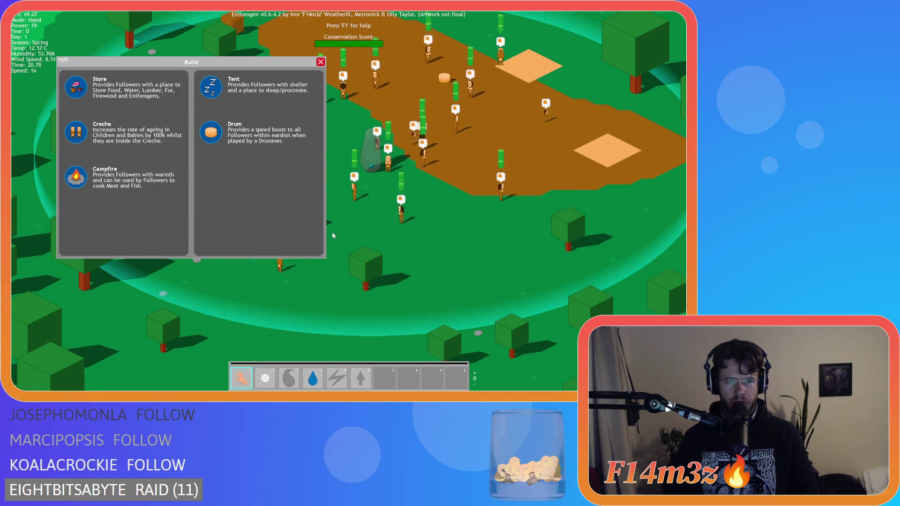
{"action": "left_click", "coordinate": [211, 133]}
{"action": "left_click", "coordinate": [467, 237]}
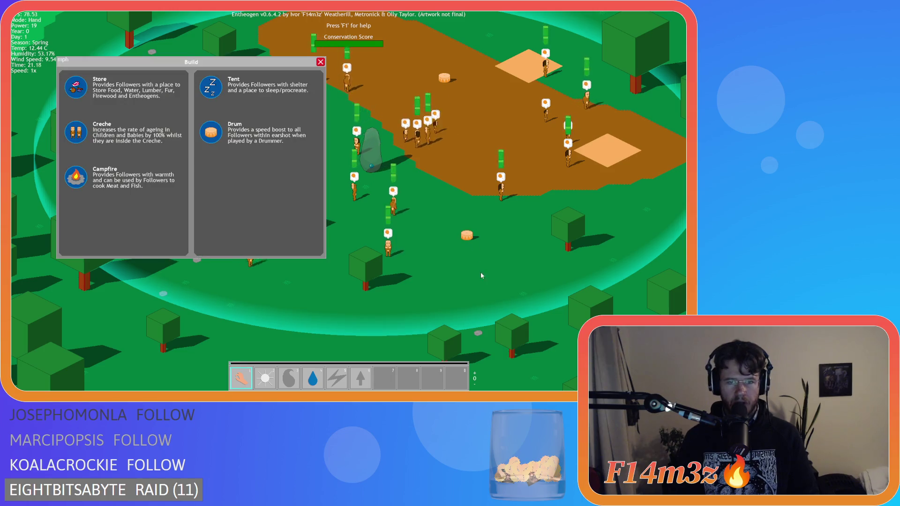
{"action": "key", "text": "w"}
{"action": "key", "text": "a"}
{"action": "mouse_move", "coordinate": [200, 67]}
{"action": "left_mouse_down"}
{"action": "mouse_move", "coordinate": [417, 106]}
{"action": "mouse_move", "coordinate": [558, 61]}
{"action": "mouse_move", "coordinate": [300, 68]}
{"action": "mouse_move", "coordinate": [127, 138]}
{"action": "mouse_move", "coordinate": [284, 75]}
{"action": "mouse_move", "coordinate": [253, 78]}
{"action": "left_mouse_up"}
{"action": "key", "text": "w"}
{"action": "key", "text": "Escape"}
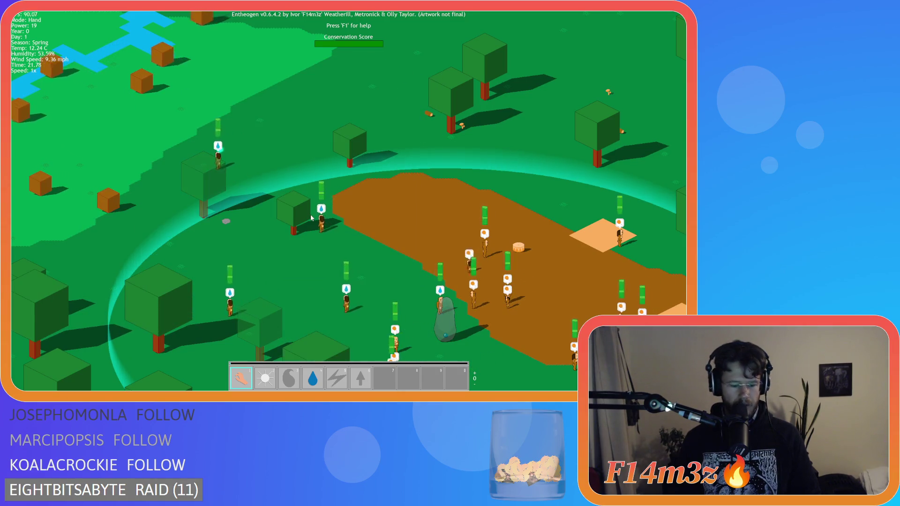
Place a Campfire on the dirt, then choose Tent as the next building.
{"action": "key", "text": "b"}
{"action": "key", "text": "b"}
{"action": "key", "text": "b"}
{"action": "key", "text": "b"}
{"action": "key", "text": "b"}
{"action": "key", "text": "b"}
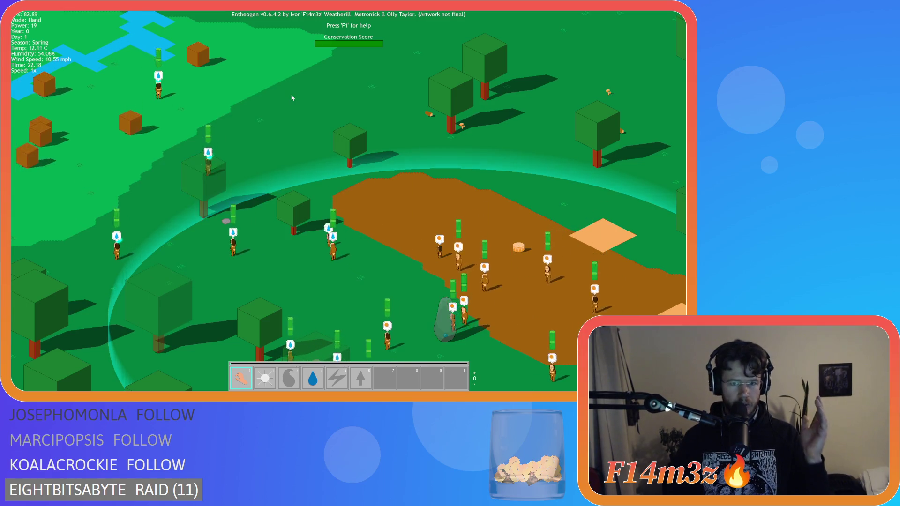
{"action": "key", "text": "b"}
{"action": "left_click", "coordinate": [162, 182]}
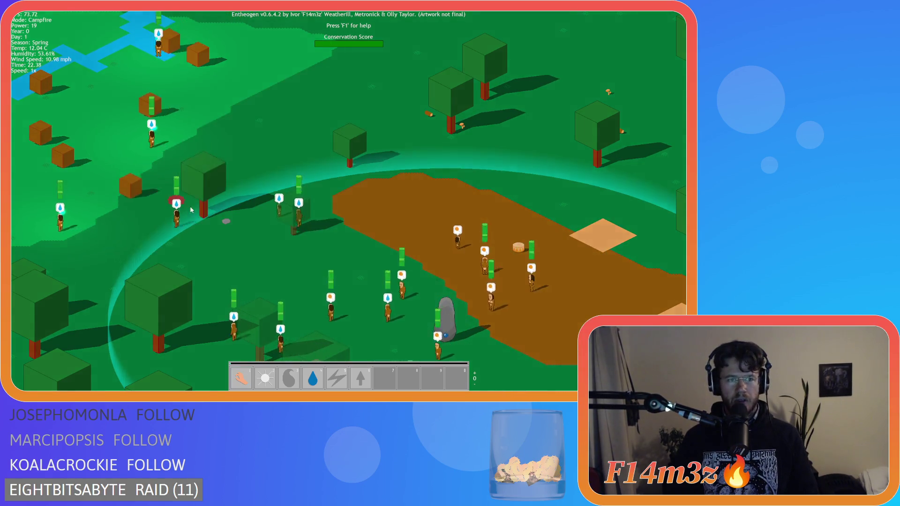
{"action": "left_click", "coordinate": [502, 201]}
{"action": "key", "text": "b"}
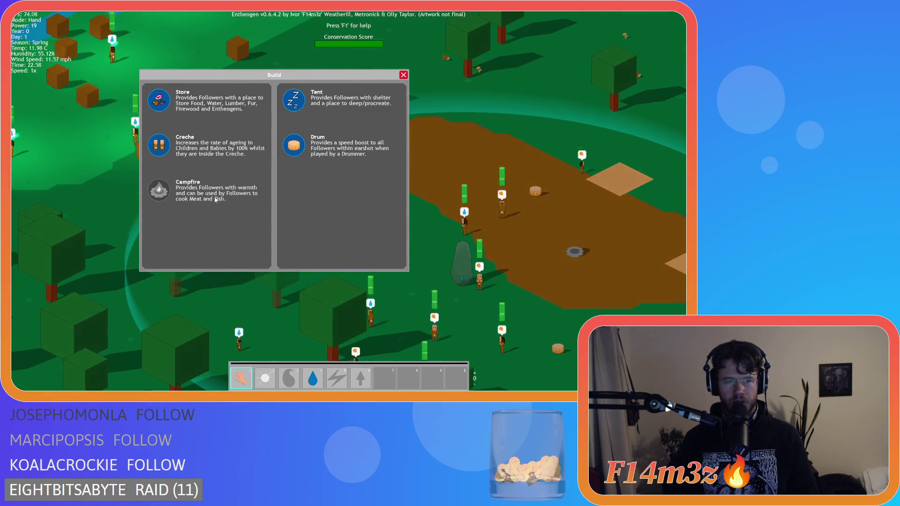
{"action": "key", "text": "b"}
{"action": "key", "text": "b"}
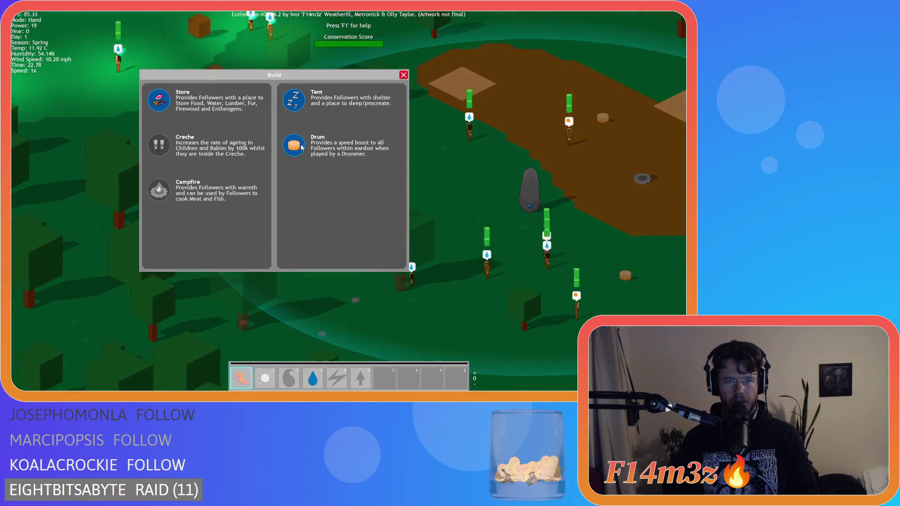
{"action": "key", "text": "b"}
{"action": "key", "text": "b"}
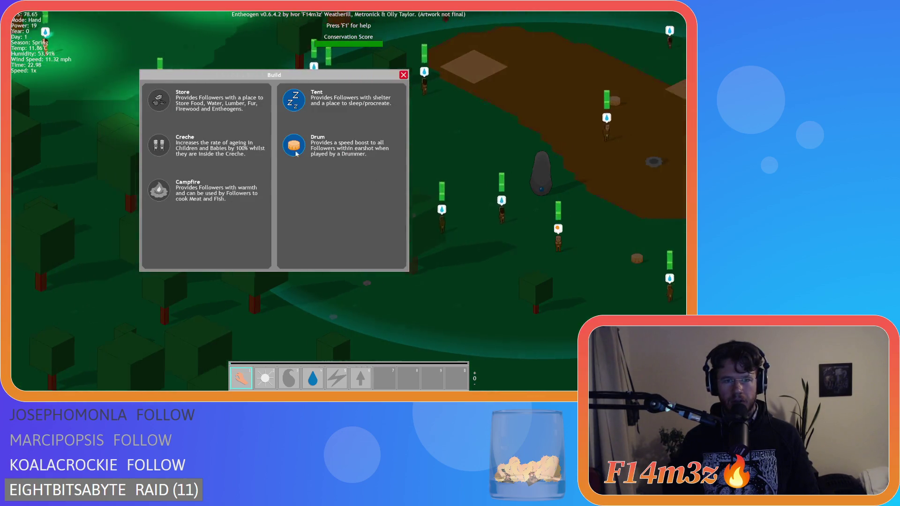
{"action": "left_click", "coordinate": [294, 100]}
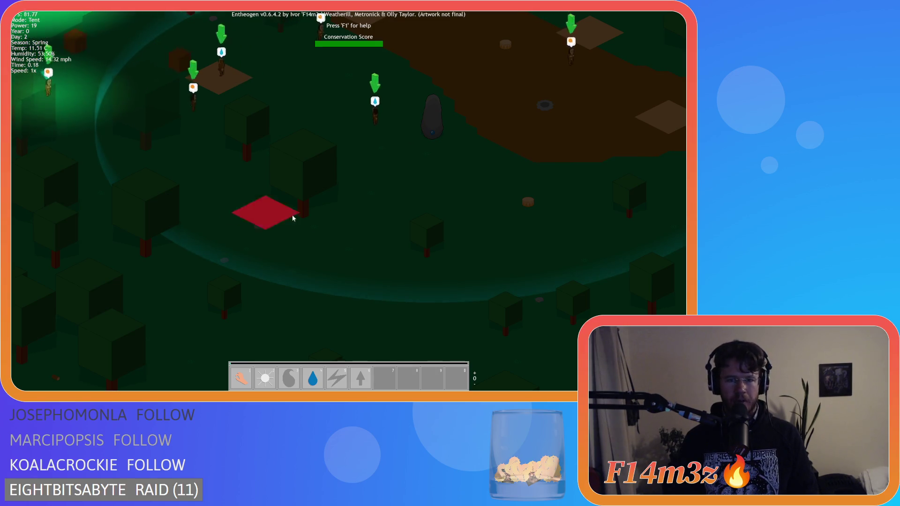
Pan around the map looking for a tent spot, then cancel the placement.
{"action": "key", "text": "d"}
{"action": "key", "text": "w"}
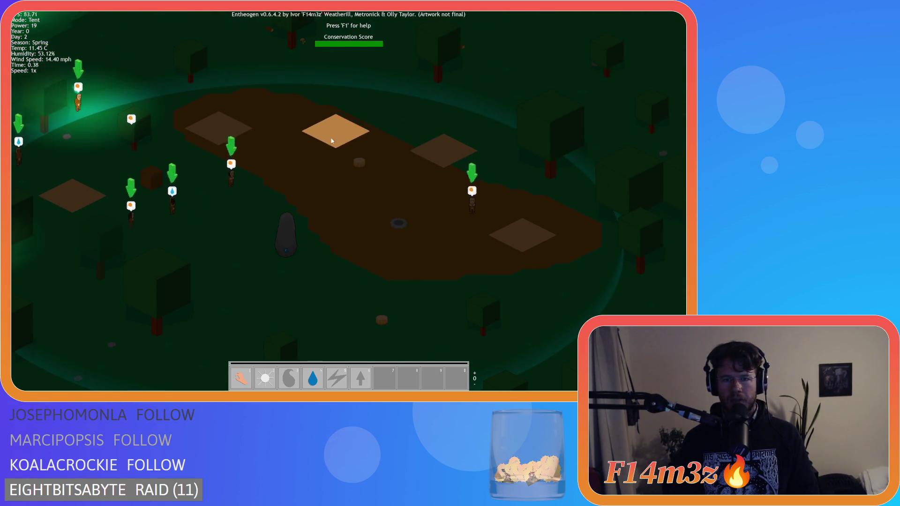
{"action": "key", "text": "s"}
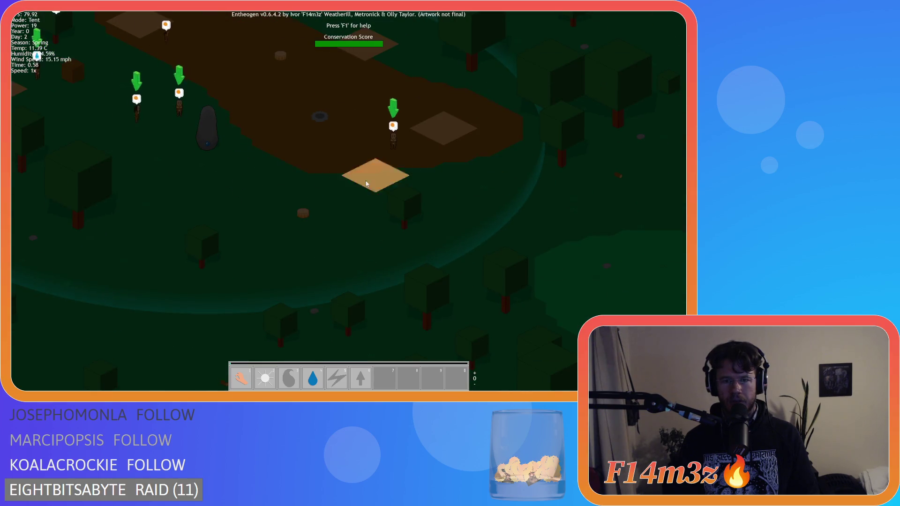
{"action": "key", "text": "a"}
{"action": "right_click", "coordinate": [253, 276]}
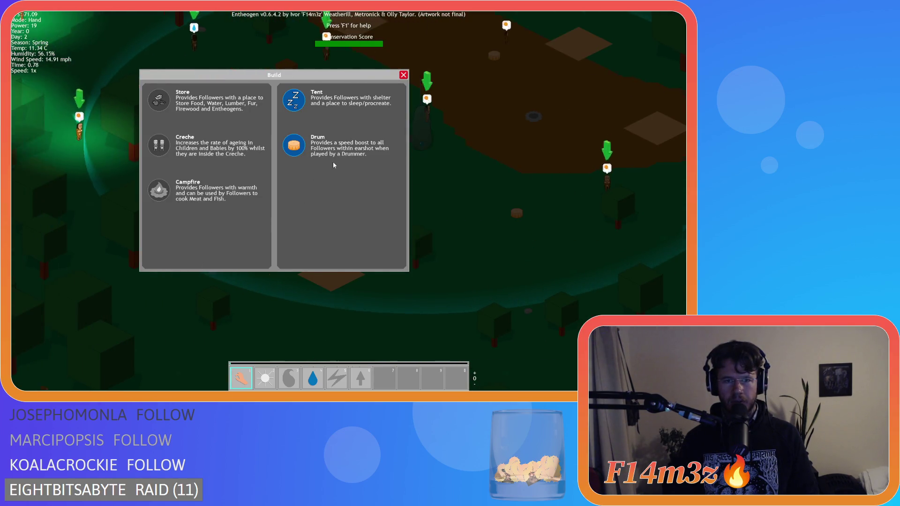
Choose Tent again, place its foundation in the camp, then quit the test run.
{"action": "key", "text": "a"}
{"action": "left_click", "coordinate": [289, 107]}
{"action": "key", "text": "d"}
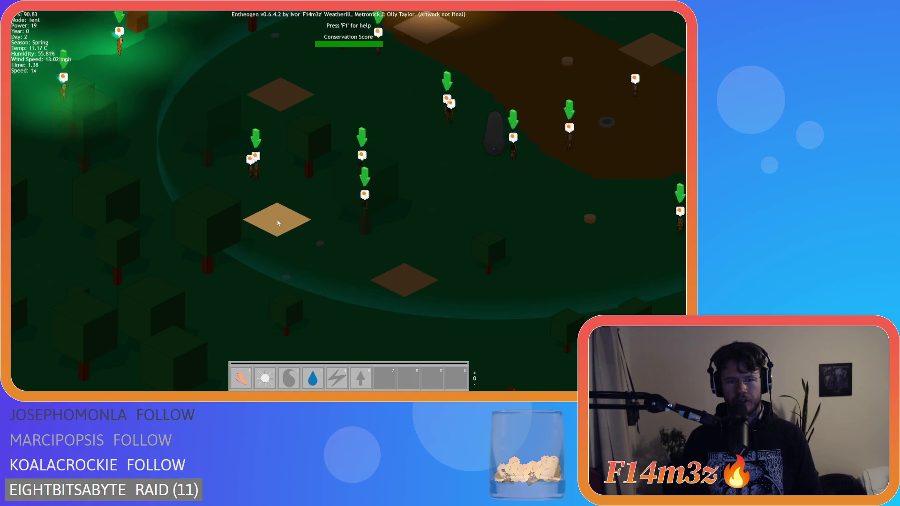
{"action": "key", "text": "w"}
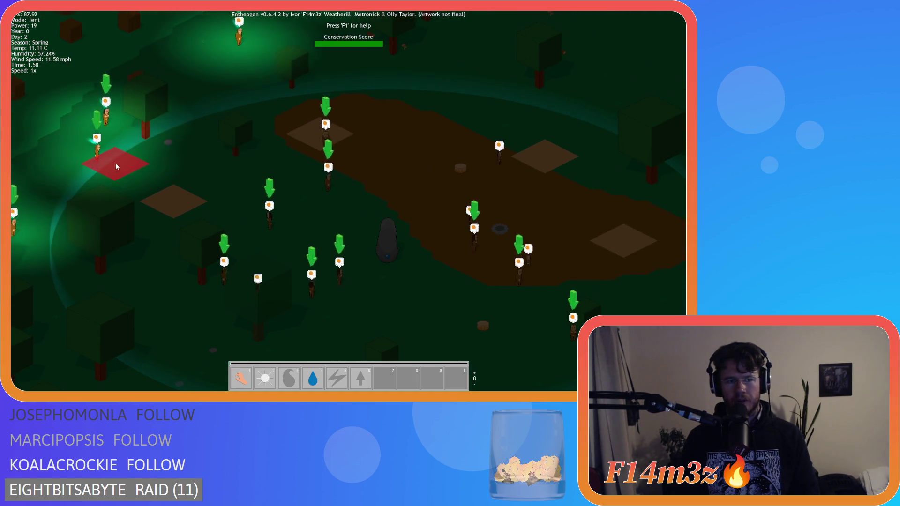
{"action": "left_click", "coordinate": [434, 108]}
{"action": "left_click", "coordinate": [403, 74]}
{"action": "key", "text": "s"}
{"action": "key", "text": "d"}
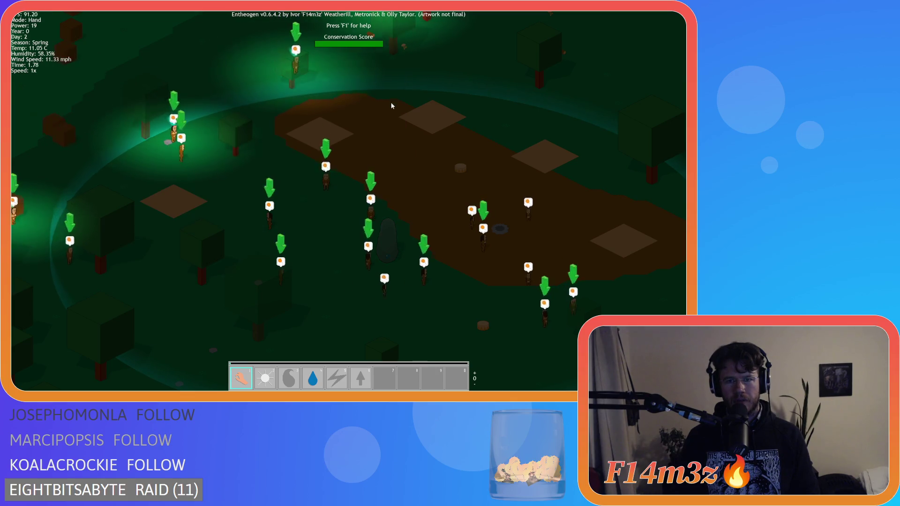
{"action": "key", "text": "a"}
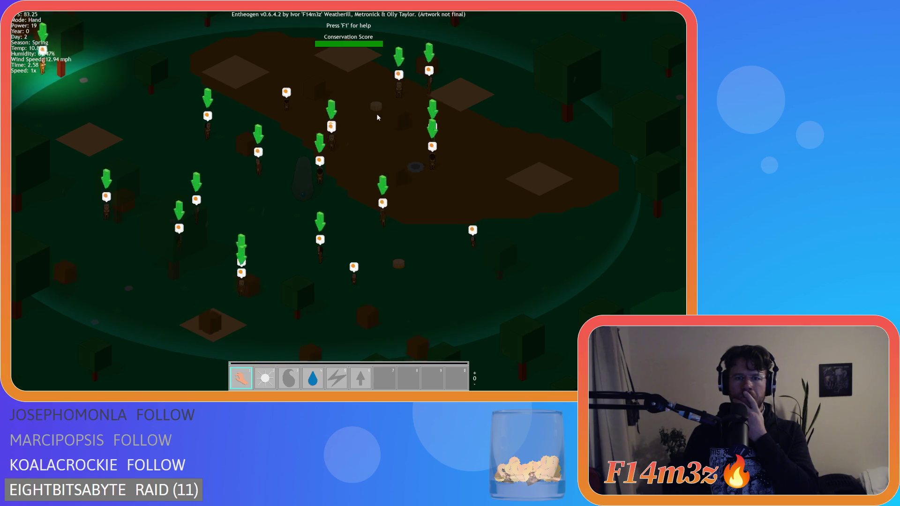
{"action": "key", "text": "Escape"}
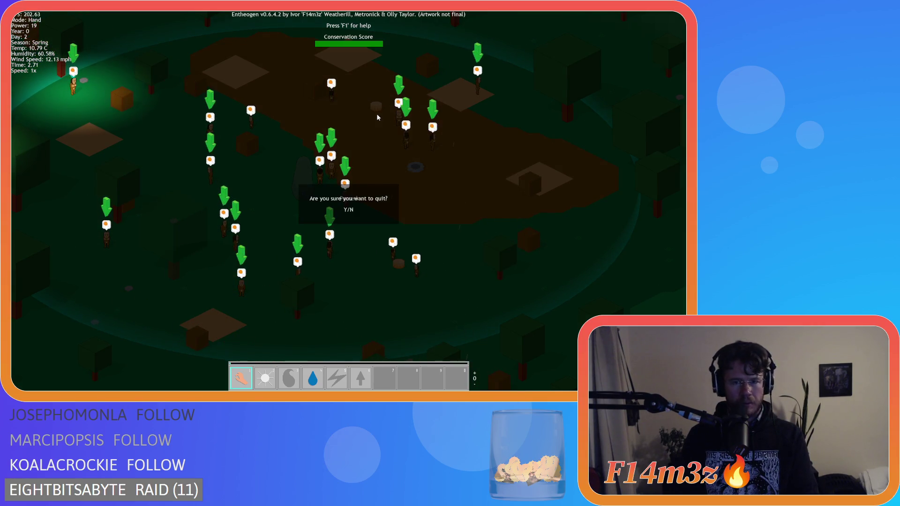
{"action": "key", "text": "Return"}
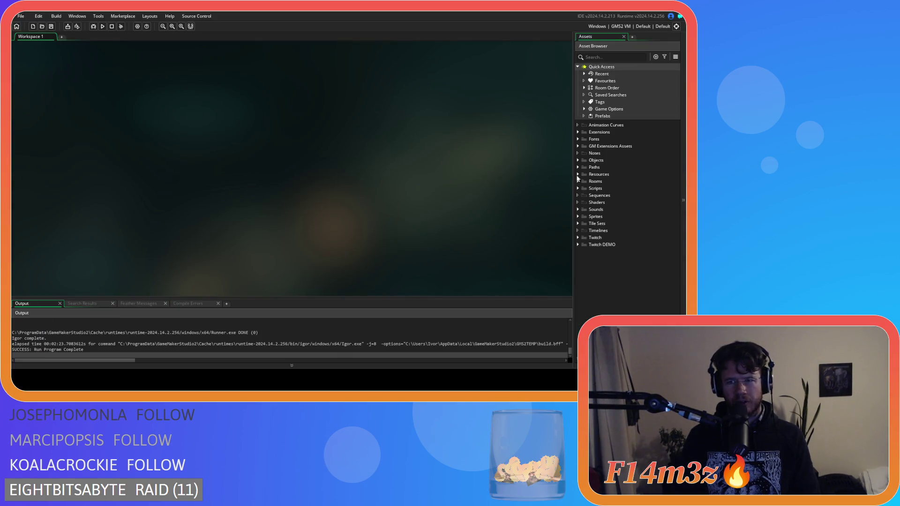
Expand Objects > Game and open ob_controller to view its Global Tap event code.
{"action": "left_click", "coordinate": [579, 160]}
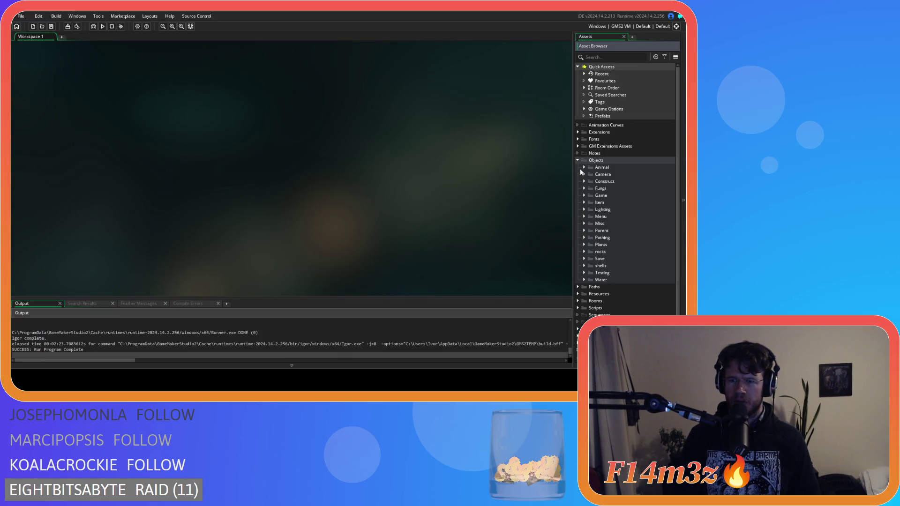
{"action": "left_click", "coordinate": [584, 196]}
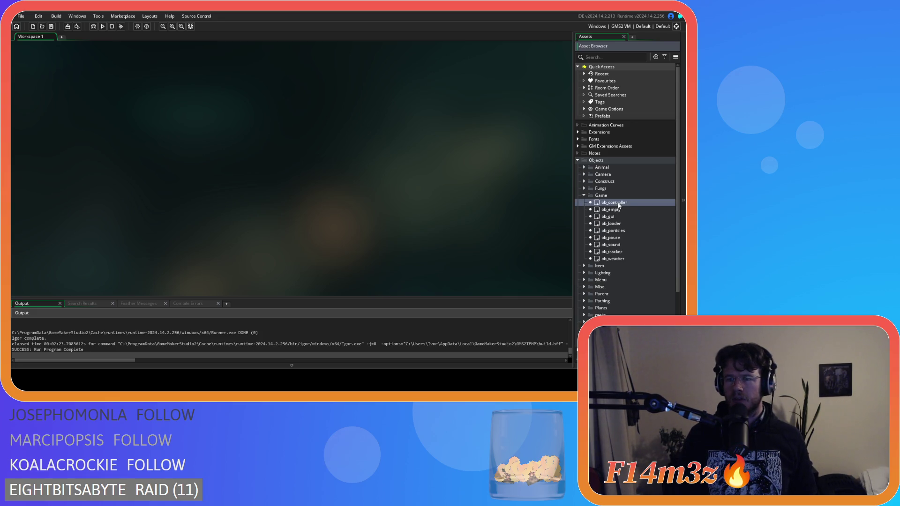
{"action": "double_click", "coordinate": [618, 204]}
{"action": "scroll", "coordinate": [185, 158], "scroll_direction": "down", "scroll_amount": 5}
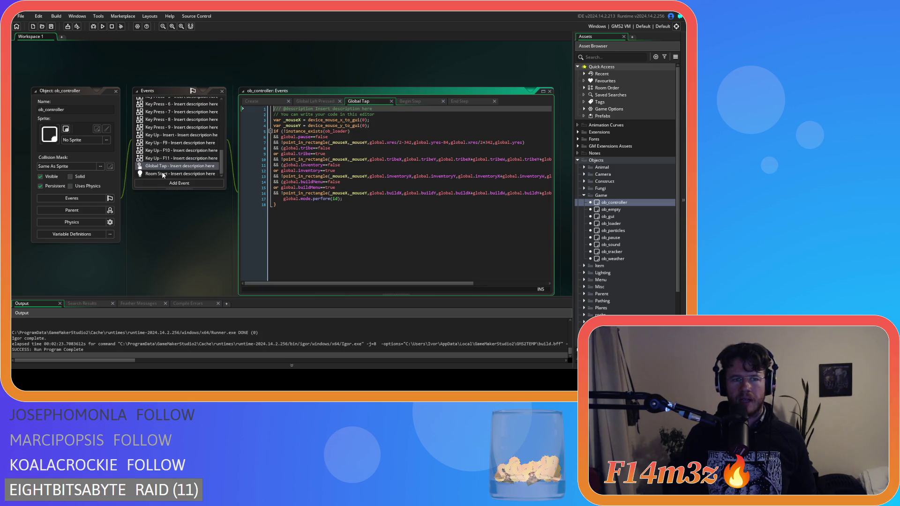
Review the buildMenu conditions on lines 14–18 of the Global Tap code.
{"action": "left_click_drag", "start_coordinate": [306, 182], "coordinate": [327, 188]}
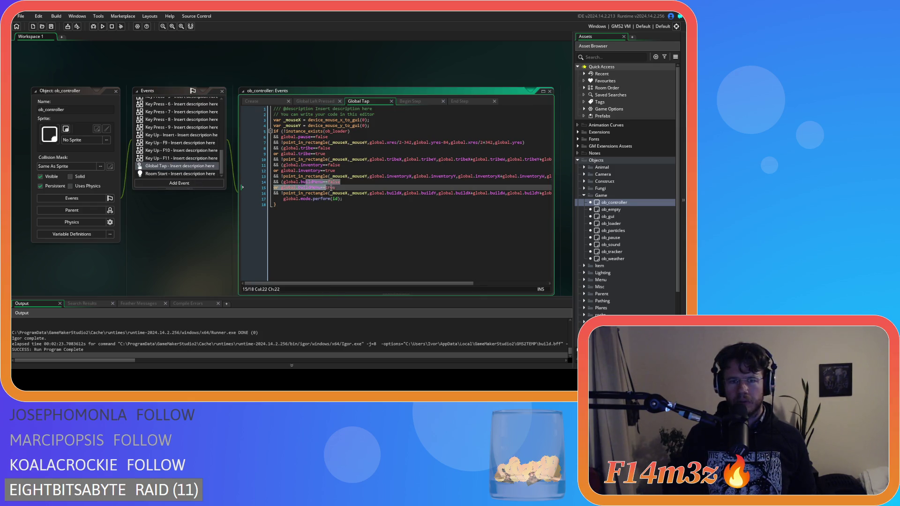
{"action": "left_click", "coordinate": [335, 199]}
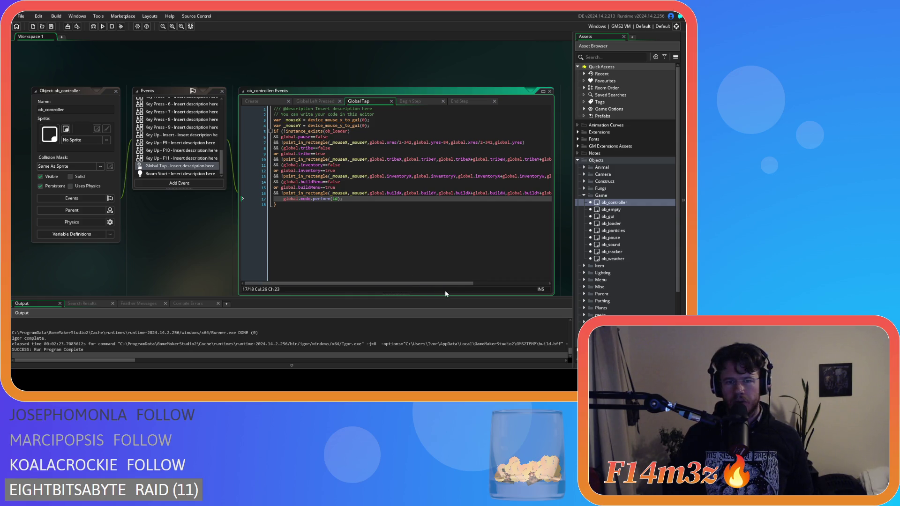
{"action": "left_click_drag", "start_coordinate": [442, 285], "coordinate": [387, 278]}
{"action": "left_click", "coordinate": [310, 188]}
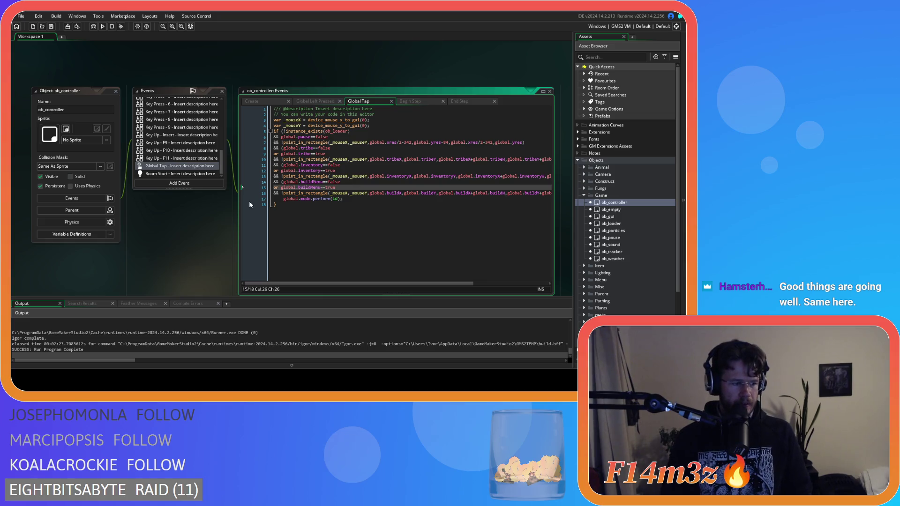
{"action": "left_click", "coordinate": [343, 199]}
{"action": "left_click", "coordinate": [345, 187]}
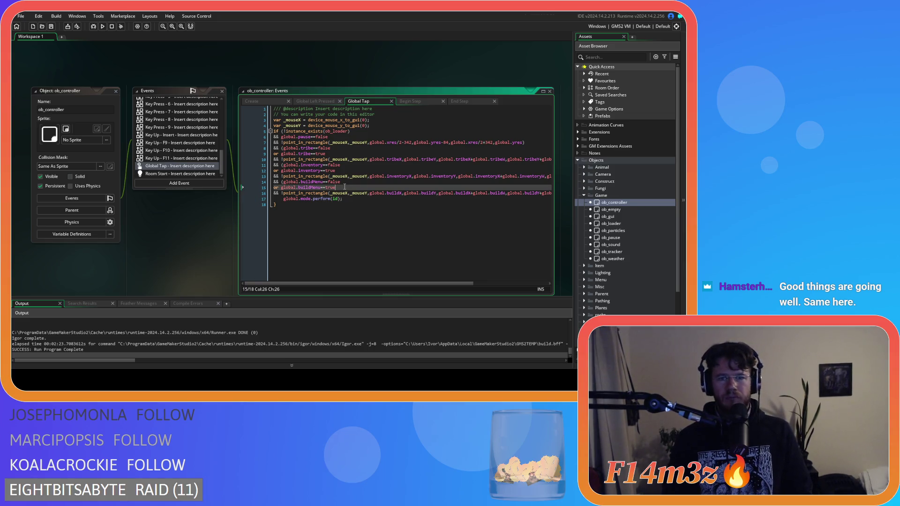
{"action": "left_click", "coordinate": [469, 205]}
Check the function signature on line 16, then expand the Scripts folder.
{"action": "scroll", "coordinate": [630, 223], "scroll_direction": "down", "scroll_amount": 3}
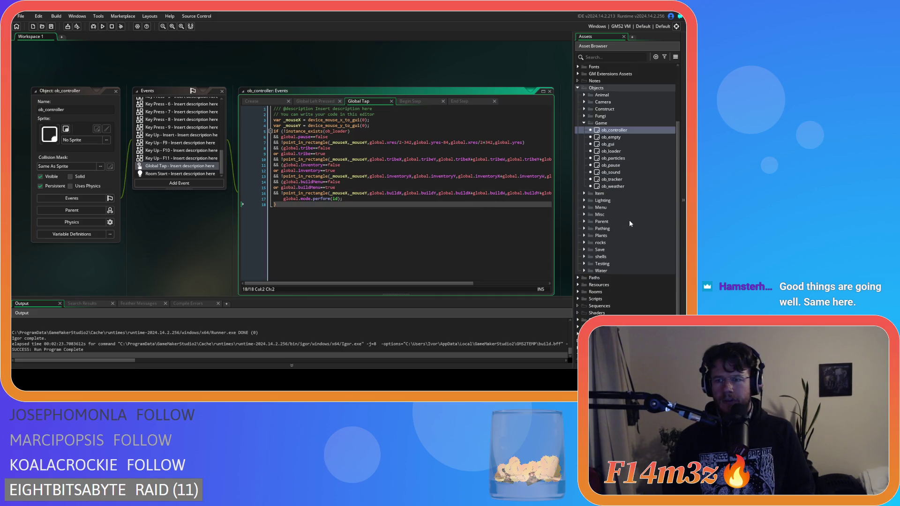
{"action": "left_click", "coordinate": [392, 193]}
{"action": "left_click", "coordinate": [362, 188]}
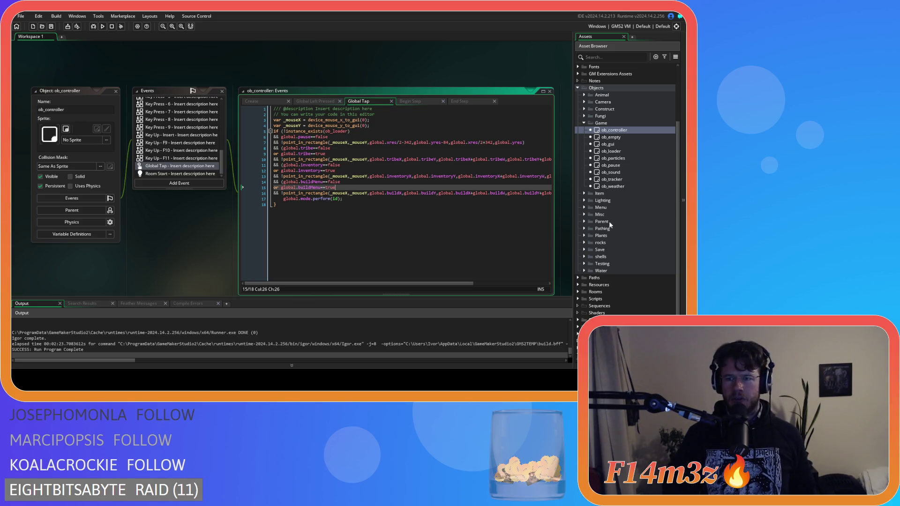
{"action": "scroll", "coordinate": [610, 197], "scroll_direction": "down", "scroll_amount": 1}
{"action": "left_click", "coordinate": [579, 292]}
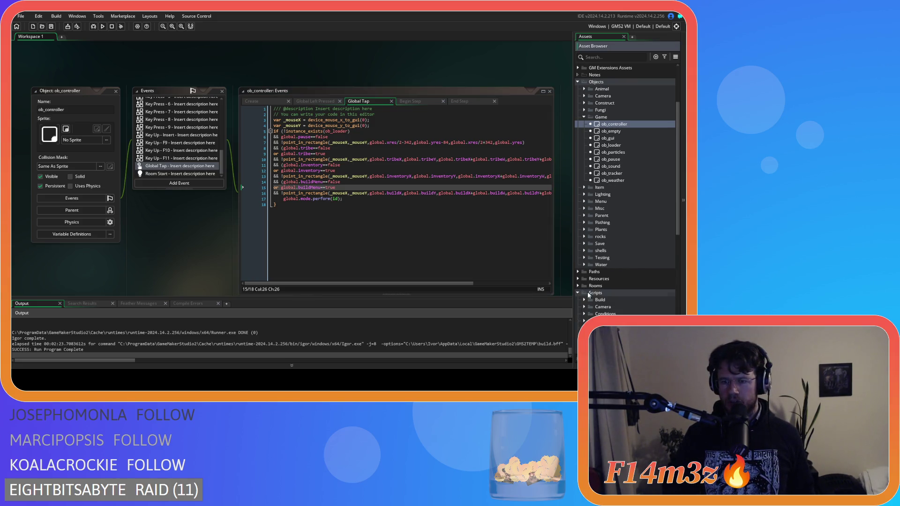
Open sc_drawBuildMenu and select its mode.construct==false condition on line 6.
{"action": "scroll", "coordinate": [618, 262], "scroll_direction": "down", "scroll_amount": 5}
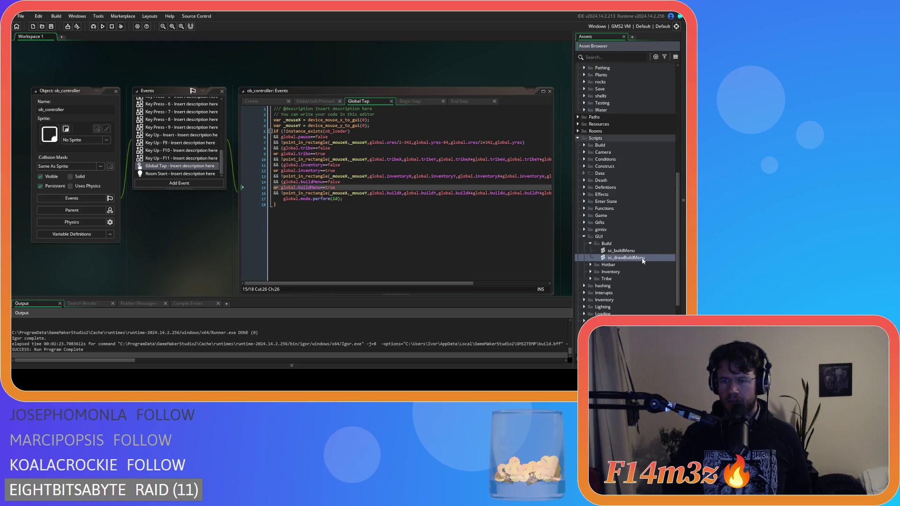
{"action": "double_click", "coordinate": [649, 257]}
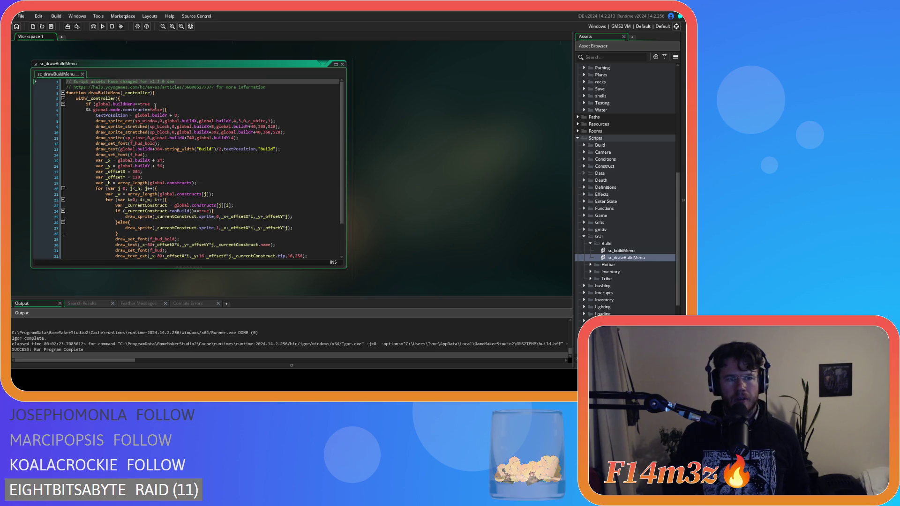
{"action": "left_click_drag", "start_coordinate": [163, 111], "coordinate": [108, 110]}
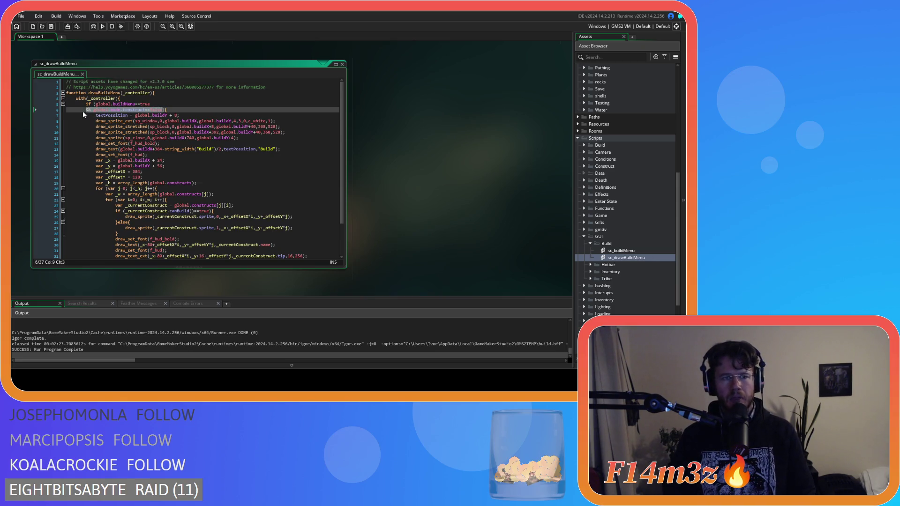
{"action": "scroll", "coordinate": [424, 172], "scroll_direction": "up", "scroll_amount": 5}
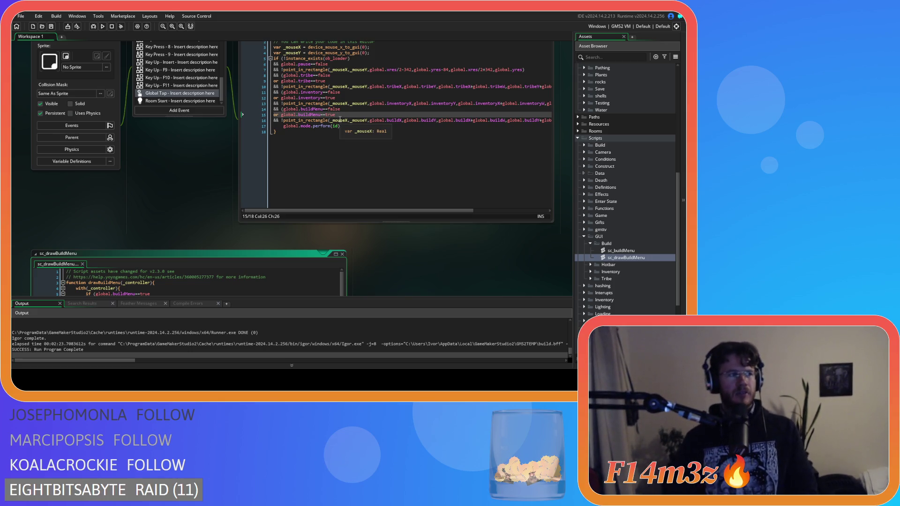
Back in Global Tap, paste a construct-mode check under the build-menu condition, then remove it.
{"action": "left_click", "coordinate": [342, 115]}
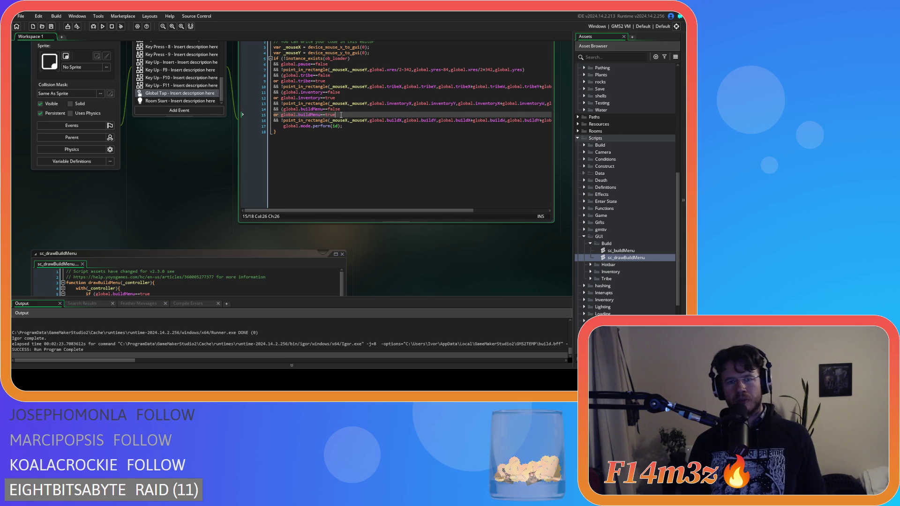
{"action": "key", "text": "Return"}
{"action": "type", "text": "&& global.mode.construct==false"}
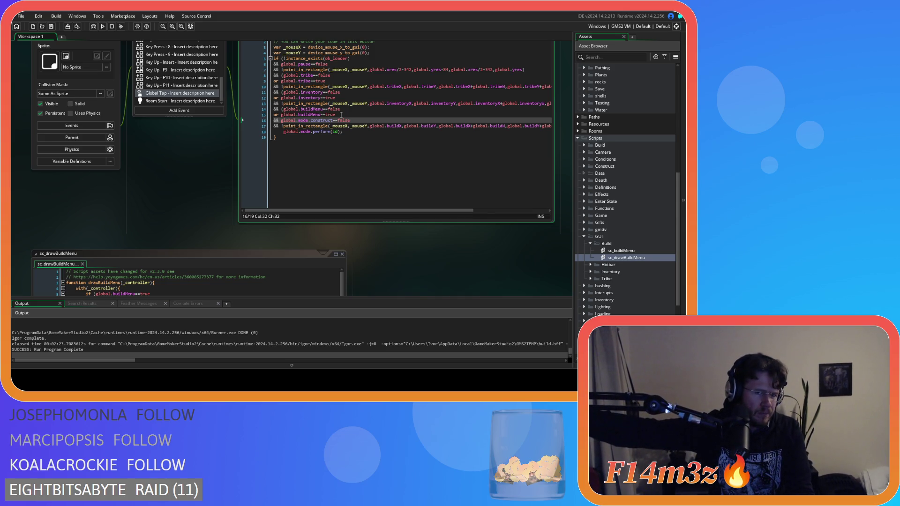
{"action": "key", "text": "BackSpace"}
{"action": "key", "text": "BackSpace"}
{"action": "key", "text": "BackSpace"}
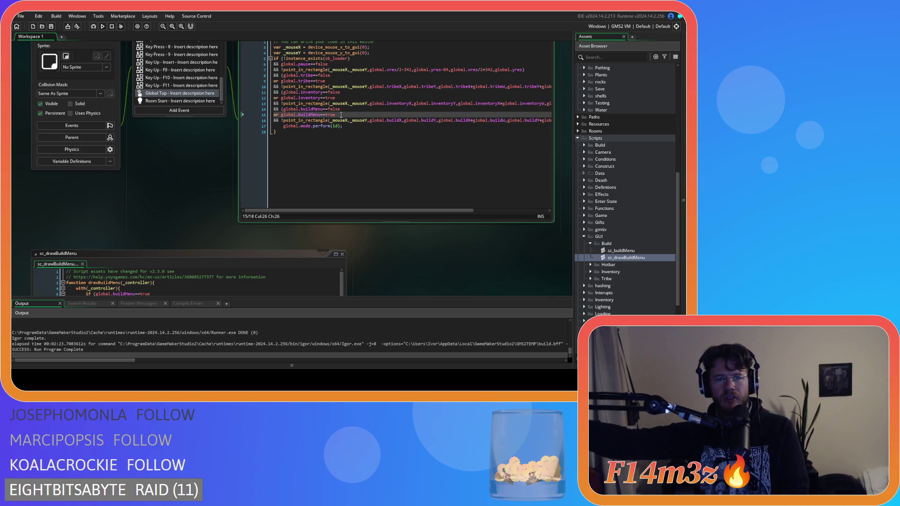
Add an opening parenthesis and move the build-menu area check onto its own line.
{"action": "left_click", "coordinate": [281, 120]}
{"action": "type", "text": "("}
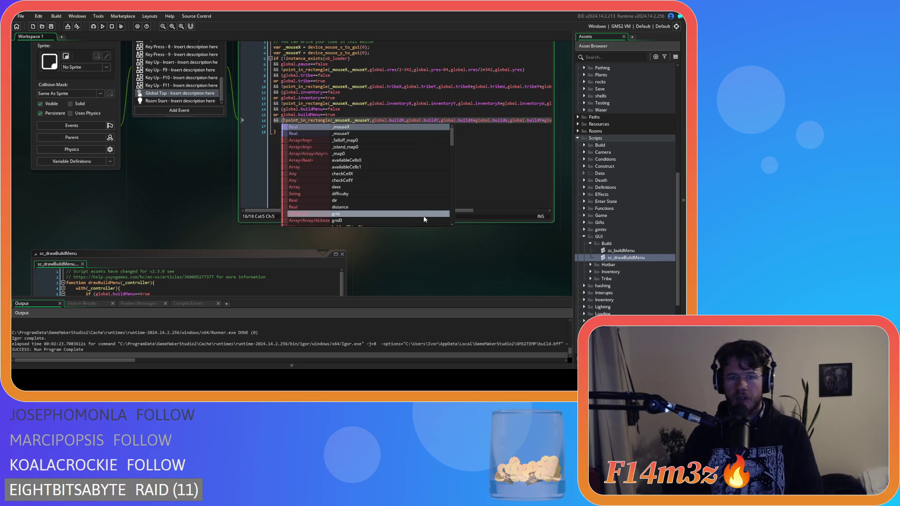
{"action": "left_click_drag", "start_coordinate": [468, 213], "coordinate": [575, 195]}
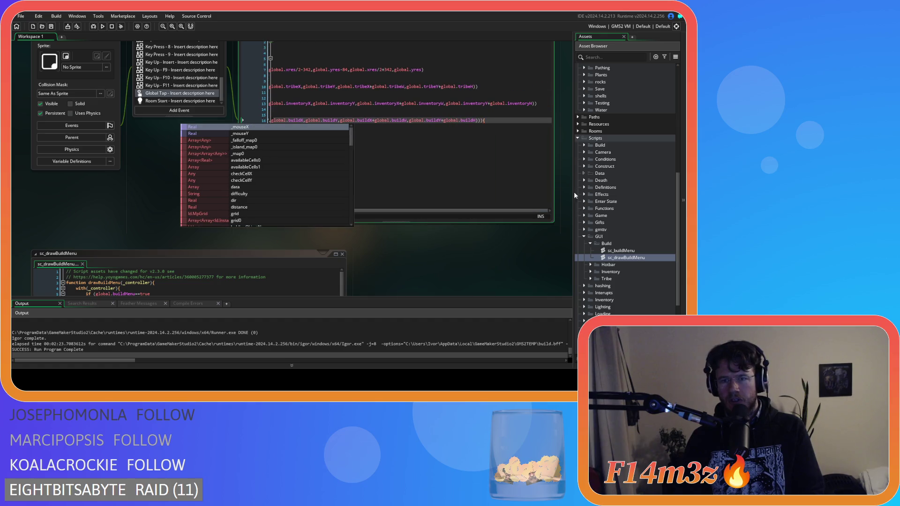
{"action": "left_click", "coordinate": [484, 121]}
{"action": "left_click_drag", "start_coordinate": [467, 210], "coordinate": [303, 153]}
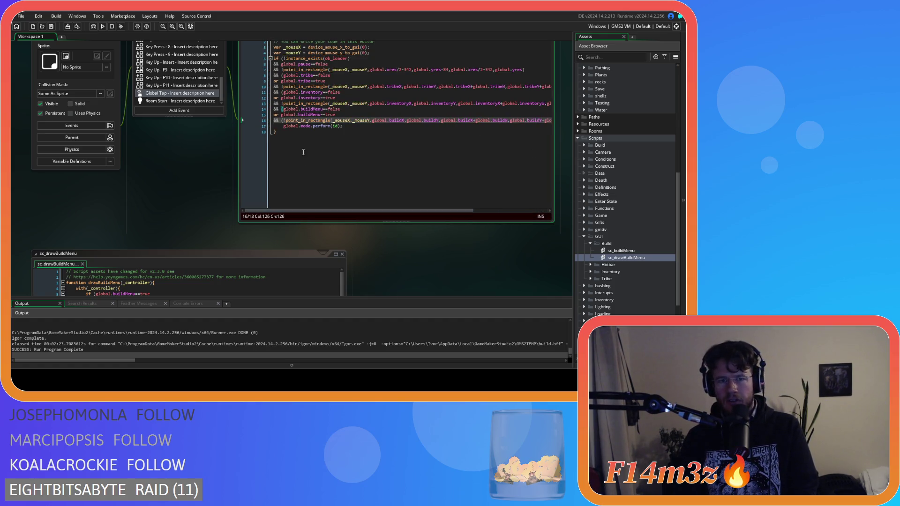
{"action": "left_click", "coordinate": [283, 121]}
{"action": "key", "text": "Return"}
Prefix the area check with 'or' and add '&& global.mode.construct==false' above it.
{"action": "left_click", "coordinate": [298, 121]}
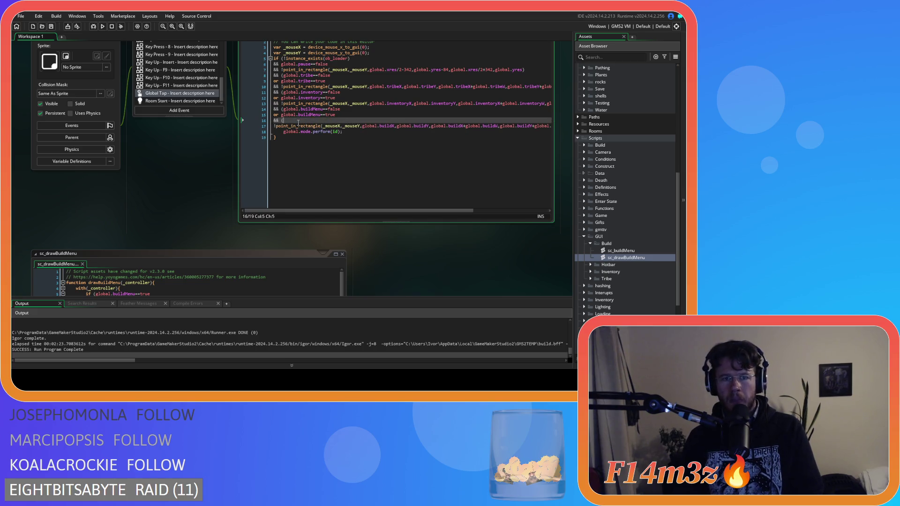
{"action": "left_click", "coordinate": [271, 127]}
{"action": "type", "text": "or"}
{"action": "key", "text": "Up"}
{"action": "key", "text": "End"}
{"action": "type", "text": "&& global.mode.construct==false"}
{"action": "key", "text": "Up"}
Remove the duplicate && and review the new condition and the global.mode.perform(id) line.
{"action": "left_click_drag", "start_coordinate": [280, 115], "coordinate": [348, 116]}
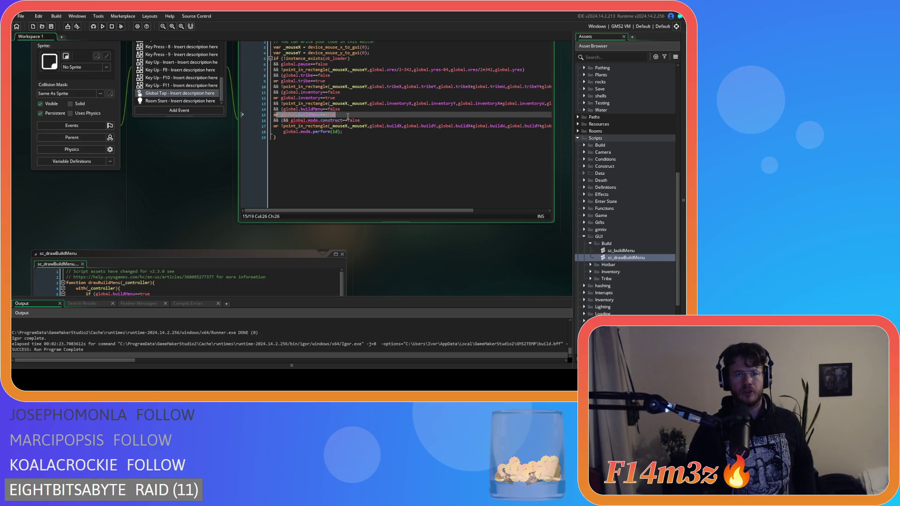
{"action": "left_click", "coordinate": [285, 121]}
{"action": "key", "text": "Delete"}
{"action": "key", "text": "Delete"}
{"action": "key", "text": "Delete"}
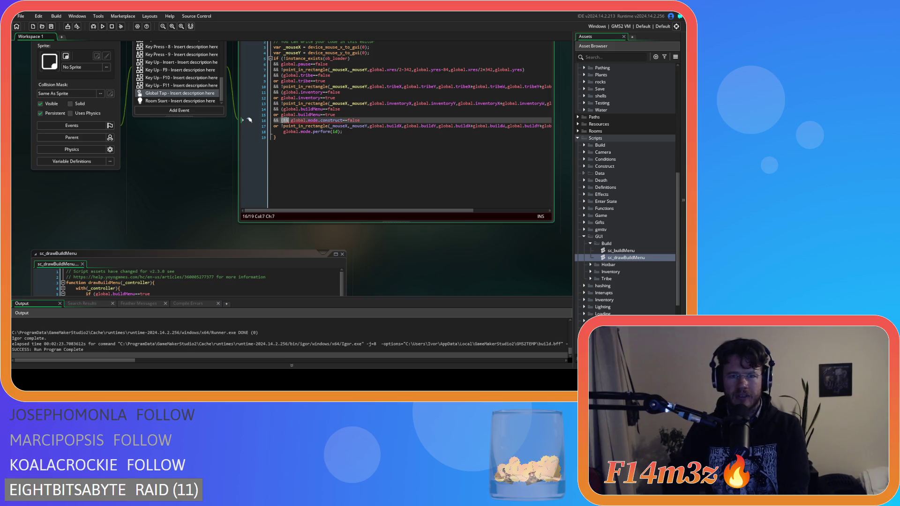
{"action": "left_click", "coordinate": [378, 120]}
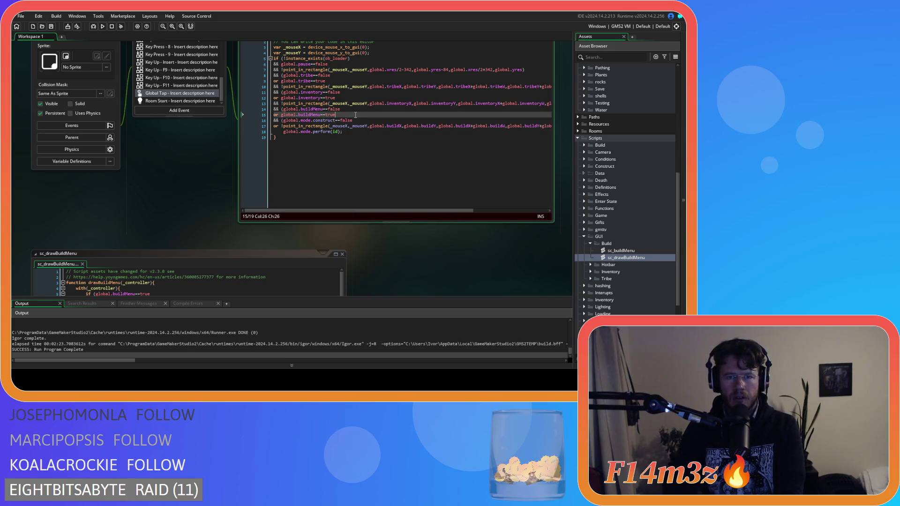
{"action": "left_click_drag", "start_coordinate": [331, 121], "coordinate": [365, 119]}
{"action": "left_click_drag", "start_coordinate": [282, 126], "coordinate": [376, 126]}
{"action": "left_click", "coordinate": [374, 137]}
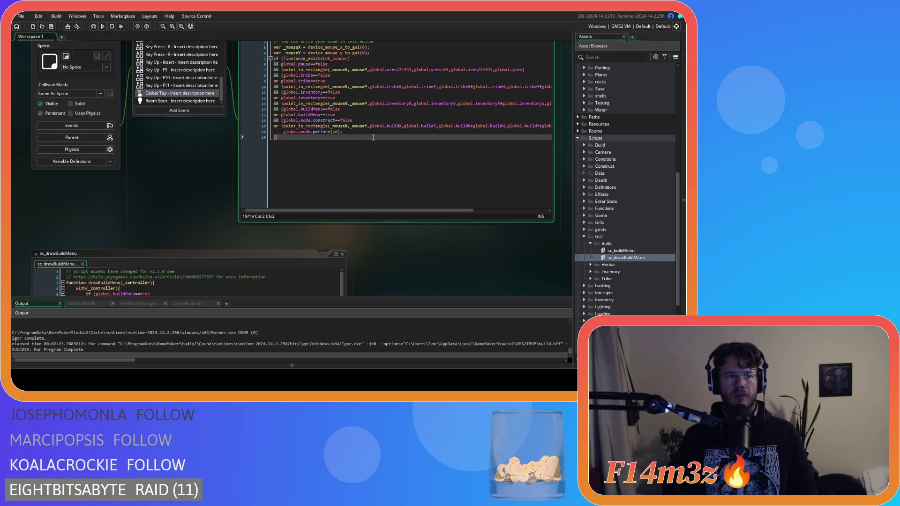
{"action": "scroll", "coordinate": [231, 205], "scroll_direction": "up", "scroll_amount": 2}
{"action": "left_click_drag", "start_coordinate": [347, 195], "coordinate": [284, 196]}
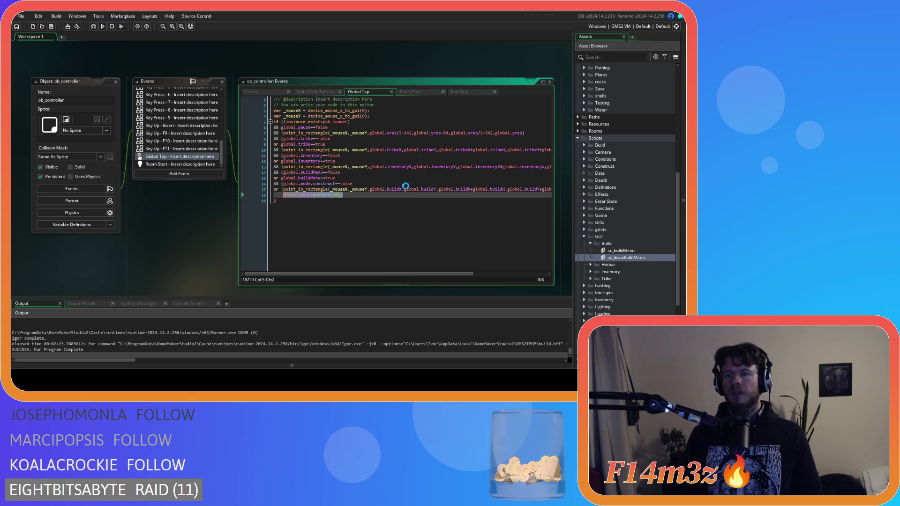
{"action": "left_click", "coordinate": [420, 195]}
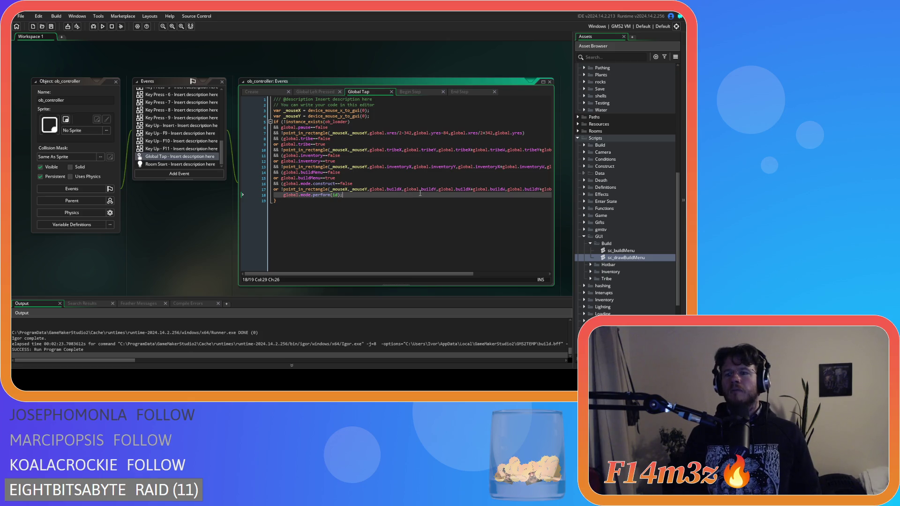
Open the ob_camera object from the Camera objects folder.
{"action": "left_click", "coordinate": [584, 152]}
{"action": "scroll", "coordinate": [585, 158], "scroll_direction": "up", "scroll_amount": 10}
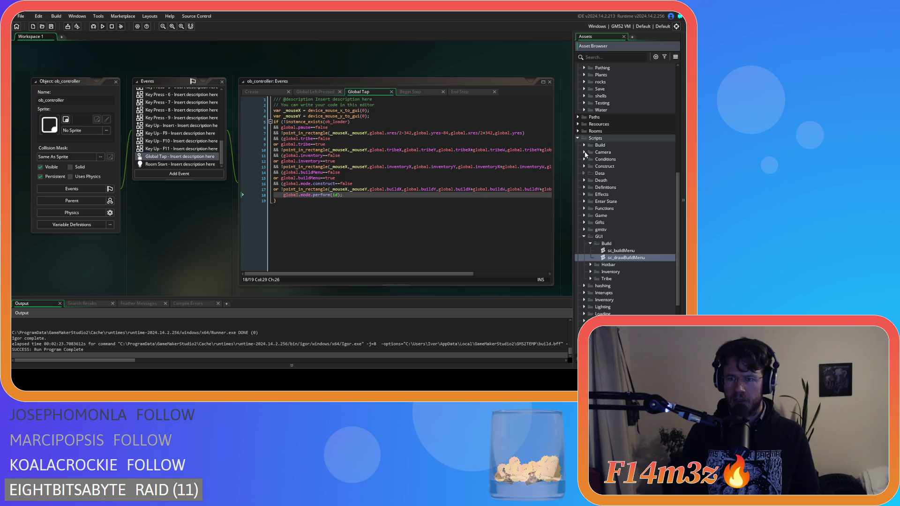
{"action": "left_click", "coordinate": [584, 169]}
{"action": "double_click", "coordinate": [607, 176]}
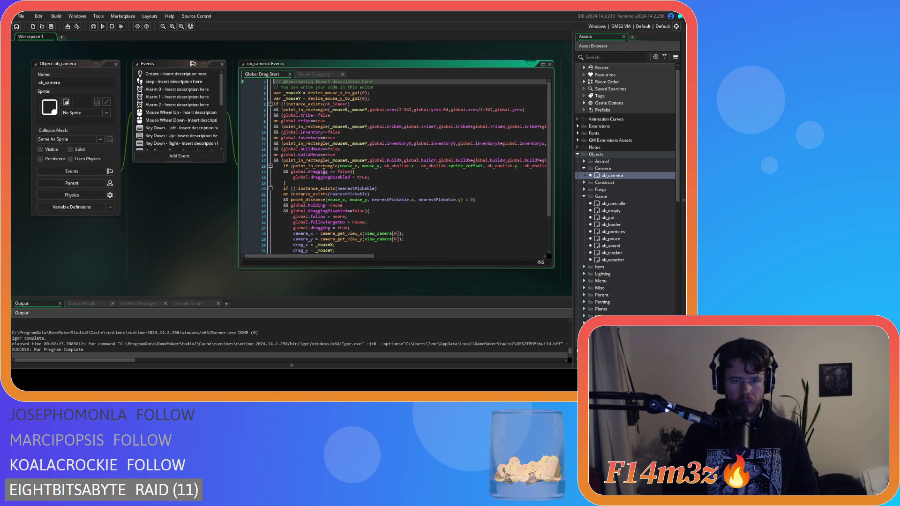
In Global Drag Start, wrap the build-menu area check in parentheses on its own line.
{"action": "left_click", "coordinate": [281, 160]}
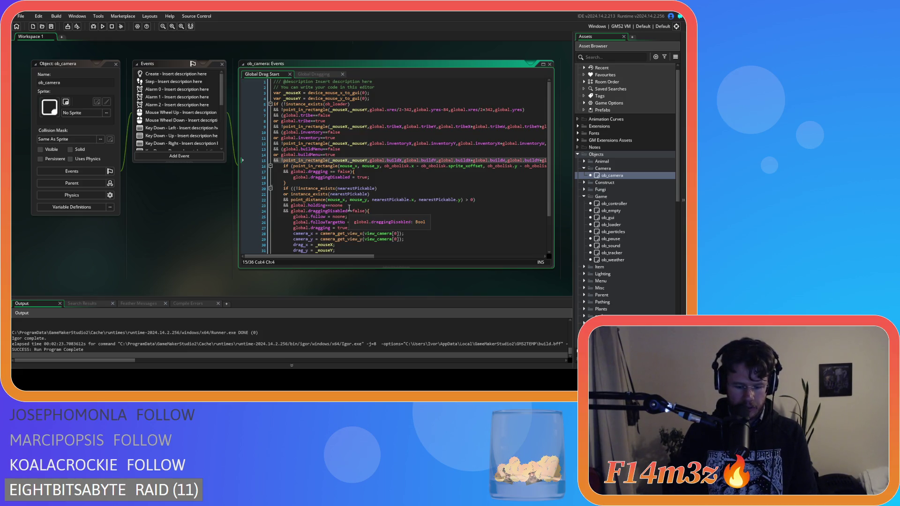
{"action": "type", "text": "("}
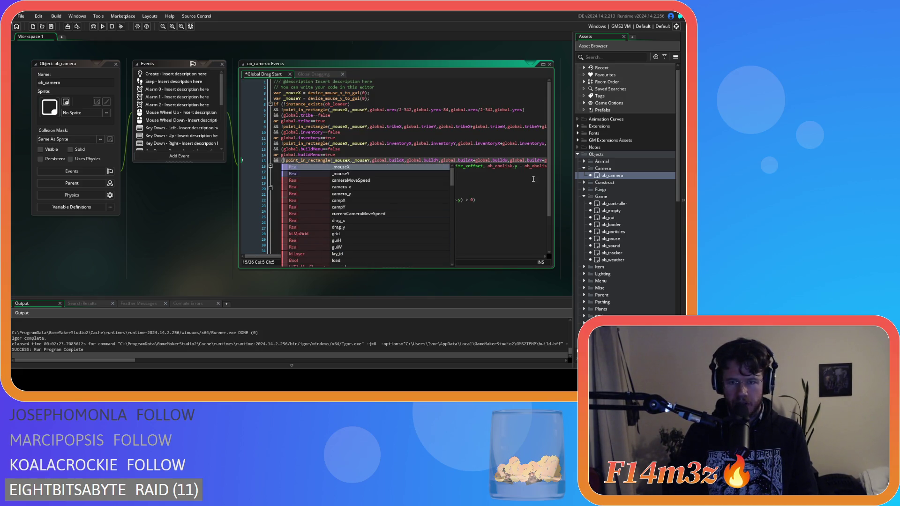
{"action": "key", "text": "Escape"}
{"action": "scroll", "coordinate": [516, 162], "scroll_direction": "right", "scroll_amount": 3}
{"action": "left_click", "coordinate": [516, 161]}
{"action": "type", "text": "))){"}
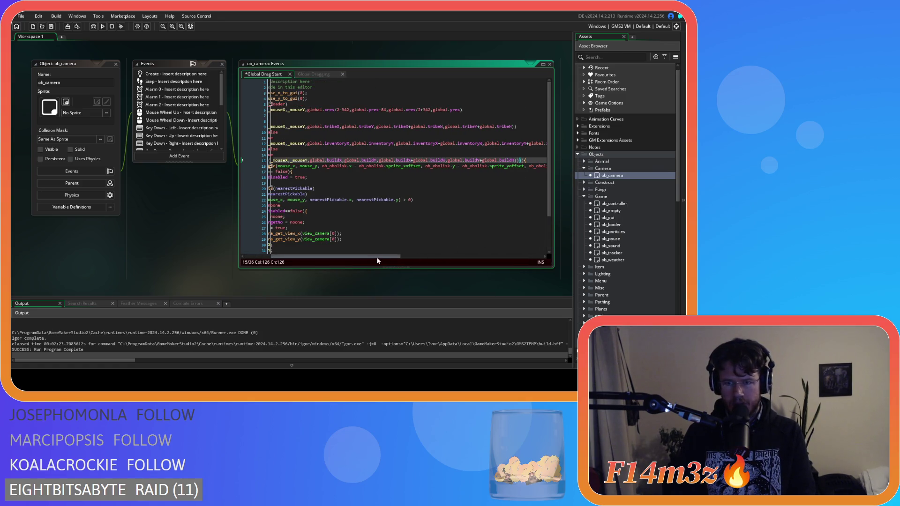
{"action": "left_click_drag", "start_coordinate": [376, 257], "coordinate": [342, 257]}
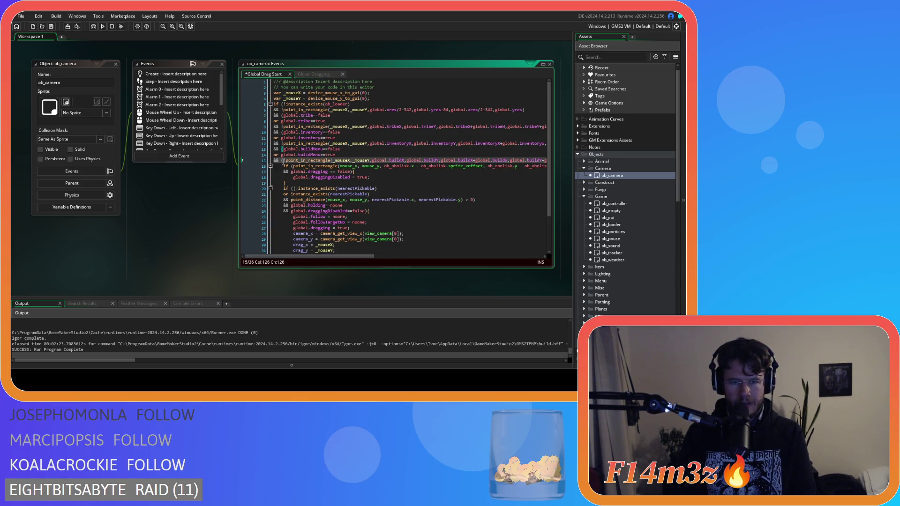
{"action": "left_click", "coordinate": [284, 160]}
{"action": "key", "text": "Return"}
Prefix the area check with 'or', add global.mode.construct==false, and save.
{"action": "type", "text": "!"}
{"action": "key", "text": "Home"}
{"action": "type", "text": "or"}
{"action": "left_click", "coordinate": [320, 161]}
{"action": "type", "text": "global.mode.construct==false"}
{"action": "key", "text": "ctrl+s"}
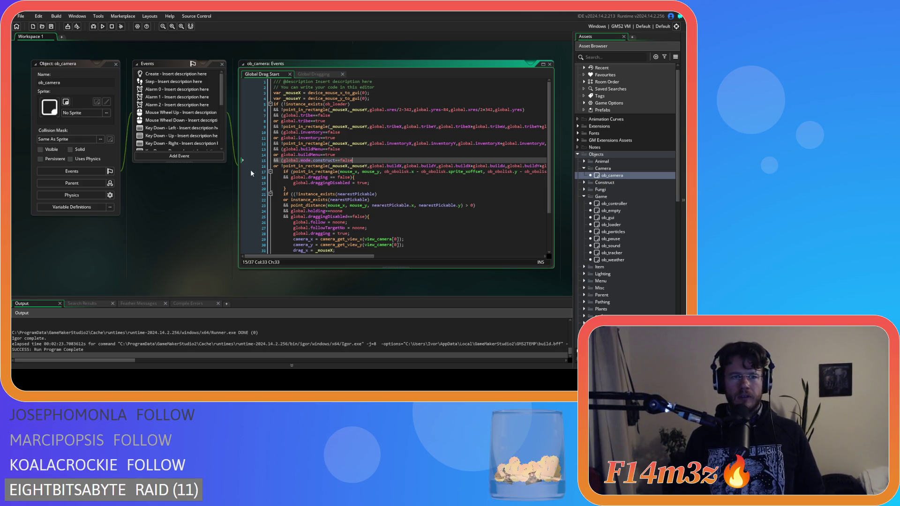
Look over the Global Dragging code, return to Global Drag Start, then open ob_controller.
{"action": "key", "text": "Down"}
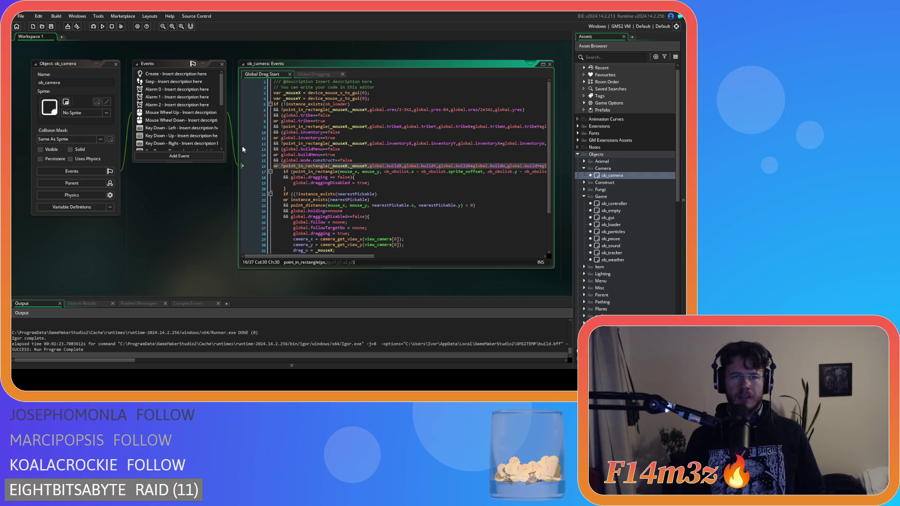
{"action": "left_click", "coordinate": [316, 74]}
{"action": "left_click", "coordinate": [279, 81]}
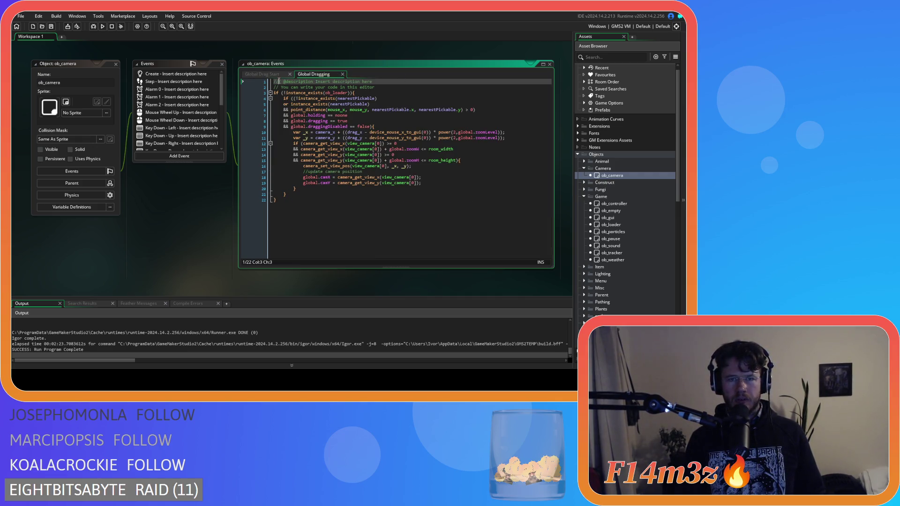
{"action": "left_click", "coordinate": [270, 74]}
{"action": "left_click", "coordinate": [367, 162]}
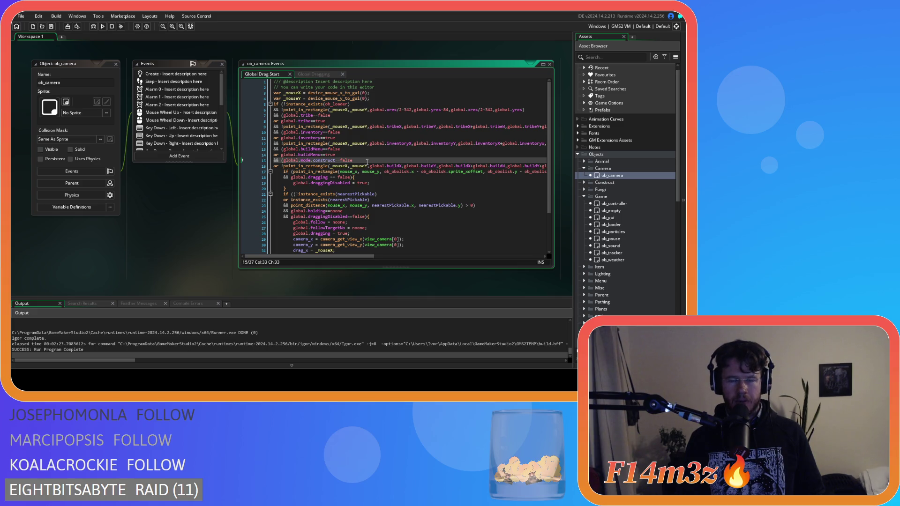
{"action": "mouse_move", "coordinate": [365, 172]}
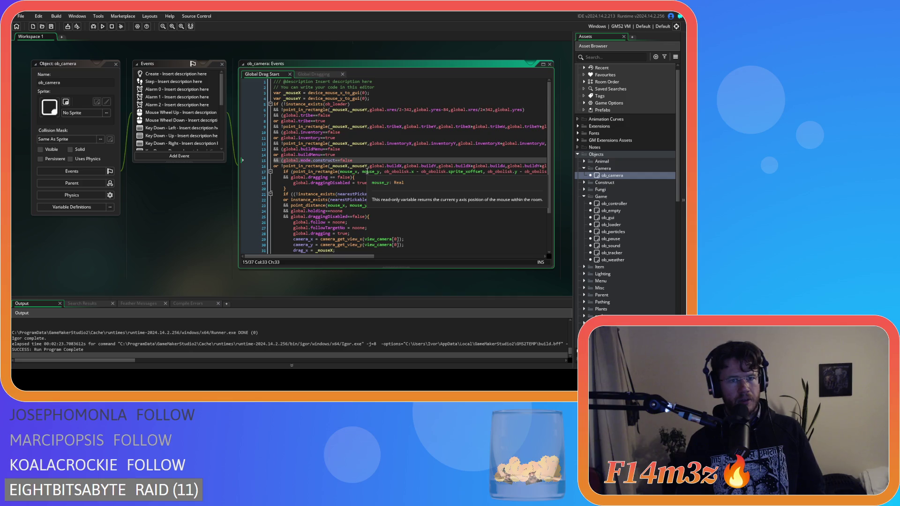
{"action": "double_click", "coordinate": [614, 204]}
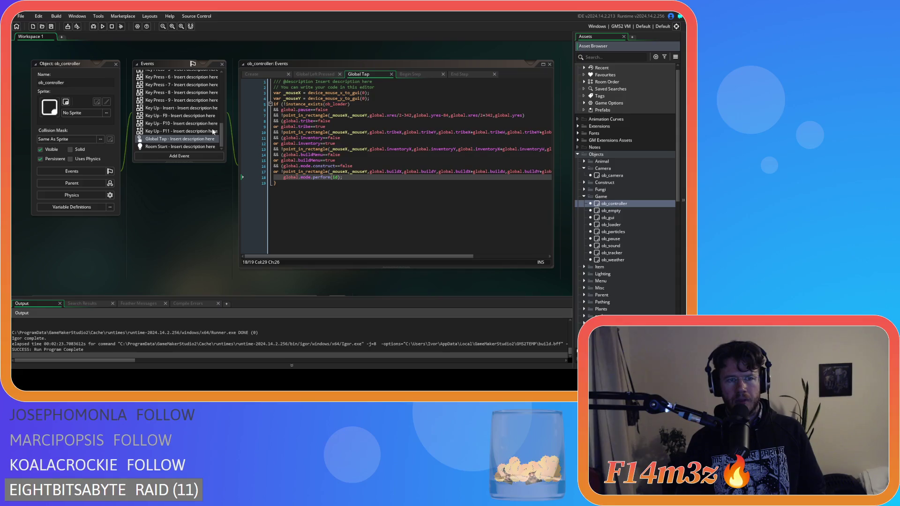
{"action": "left_click_drag", "start_coordinate": [222, 133], "coordinate": [220, 75]}
{"action": "scroll", "coordinate": [165, 101], "scroll_direction": "down", "scroll_amount": 2}
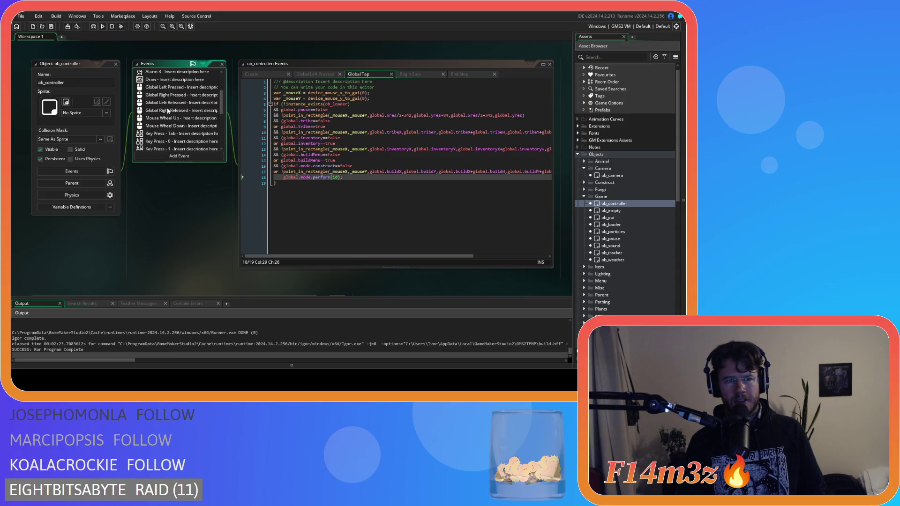
{"action": "left_click", "coordinate": [178, 89]}
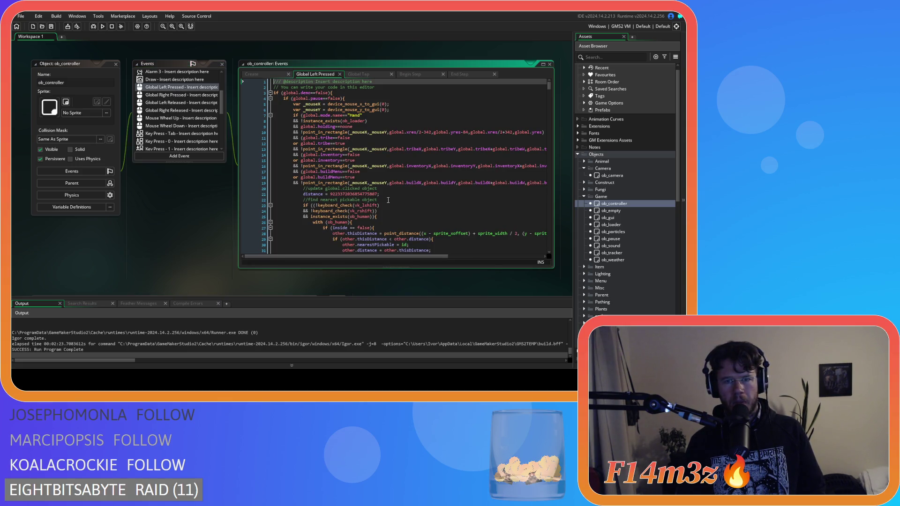
{"action": "scroll", "coordinate": [389, 201], "scroll_direction": "down", "scroll_amount": 4}
{"action": "scroll", "coordinate": [392, 202], "scroll_direction": "up", "scroll_amount": 4}
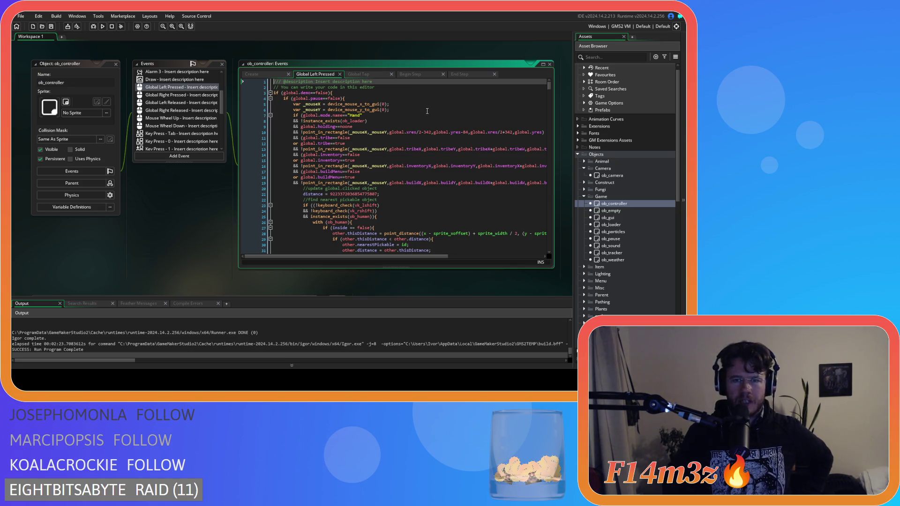
{"action": "scroll", "coordinate": [401, 185], "scroll_direction": "down", "scroll_amount": 7}
{"action": "scroll", "coordinate": [401, 186], "scroll_direction": "up", "scroll_amount": 7}
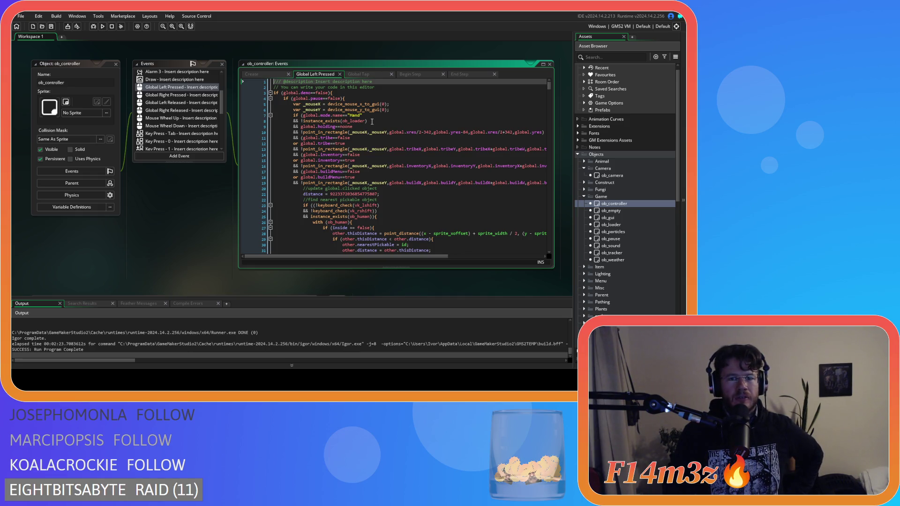
{"action": "scroll", "coordinate": [380, 163], "scroll_direction": "down", "scroll_amount": 20}
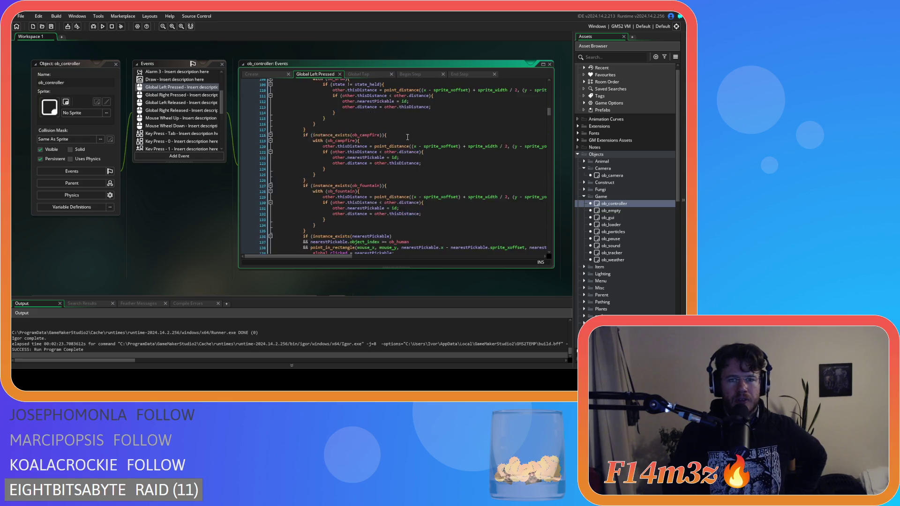
{"action": "scroll", "coordinate": [407, 137], "scroll_direction": "down", "scroll_amount": 20}
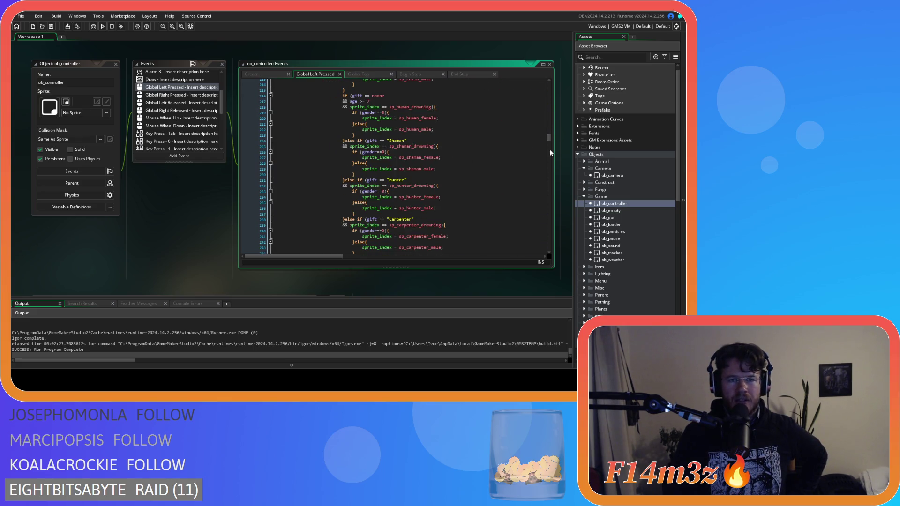
{"action": "left_click_drag", "start_coordinate": [550, 137], "coordinate": [550, 75]}
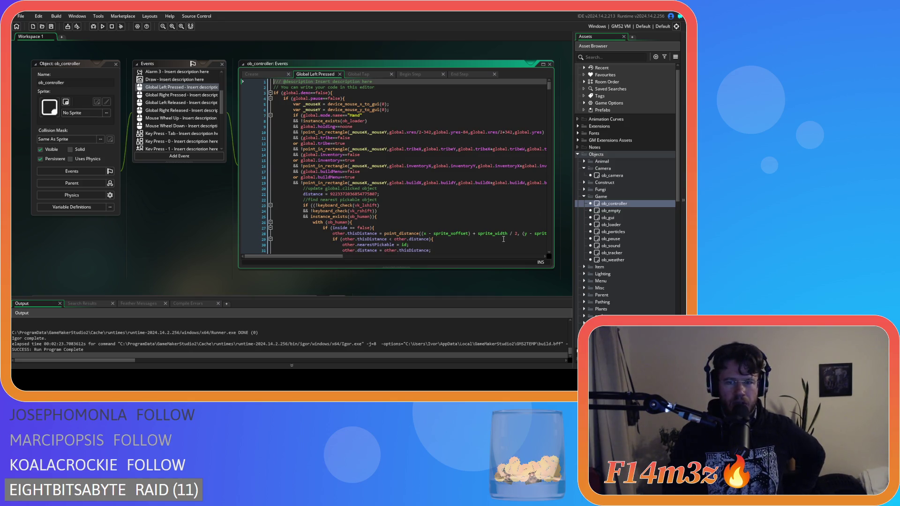
Close all open editor windows from the workspace's Windows menu.
{"action": "right_click", "coordinate": [234, 227]}
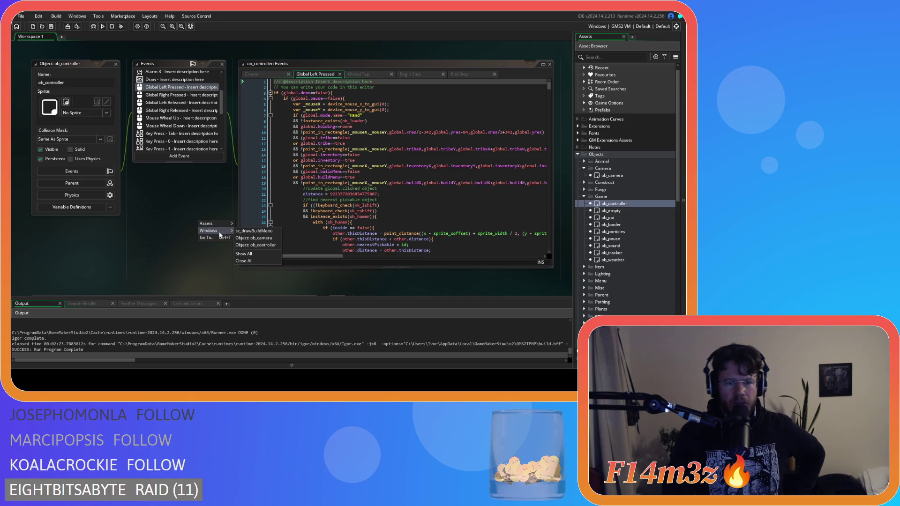
{"action": "left_click", "coordinate": [274, 260]}
{"action": "left_click", "coordinate": [584, 196]}
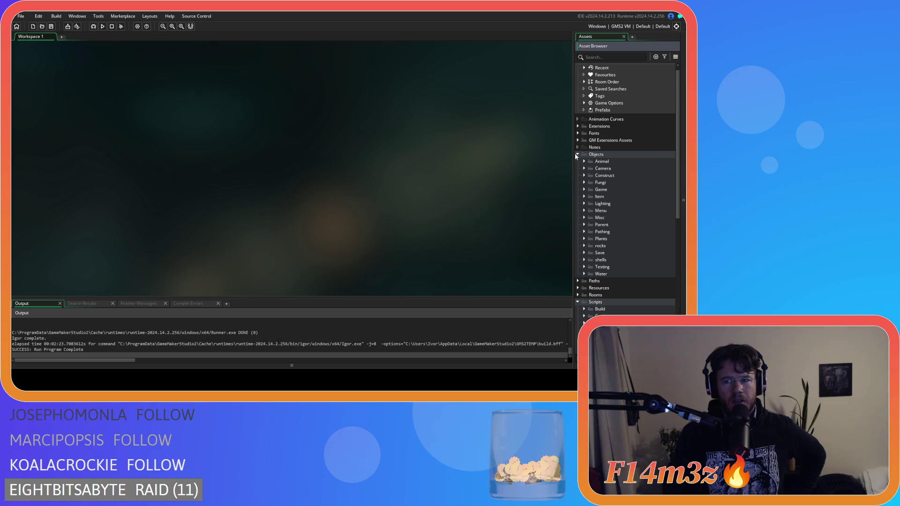
Collapse the Objects, Build and Scripts folders and run the game with F5.
{"action": "left_click", "coordinate": [577, 154]}
{"action": "left_click", "coordinate": [585, 287]}
{"action": "left_click", "coordinate": [577, 182]}
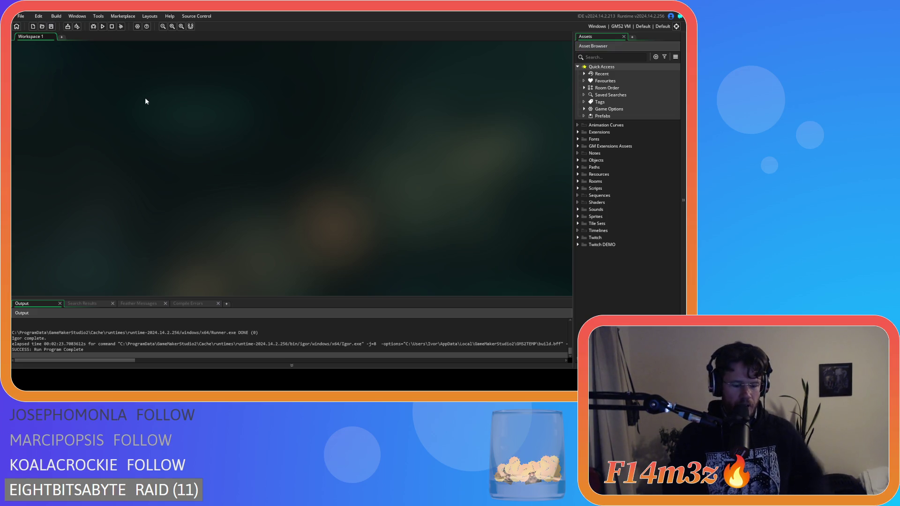
{"action": "key", "text": "F5"}
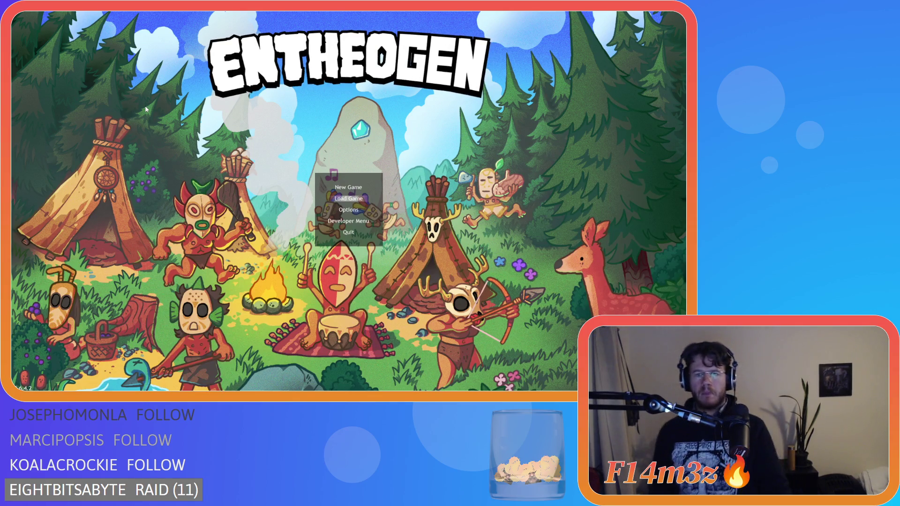
Quickload the save, pick the Tent from the build menu, test placement, then escape to quit.
{"action": "key", "text": "Return"}
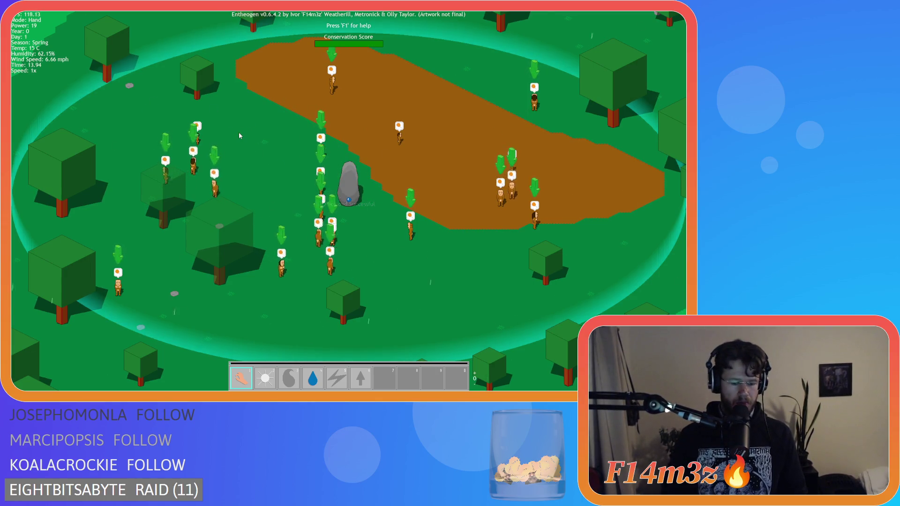
{"action": "key", "text": "b"}
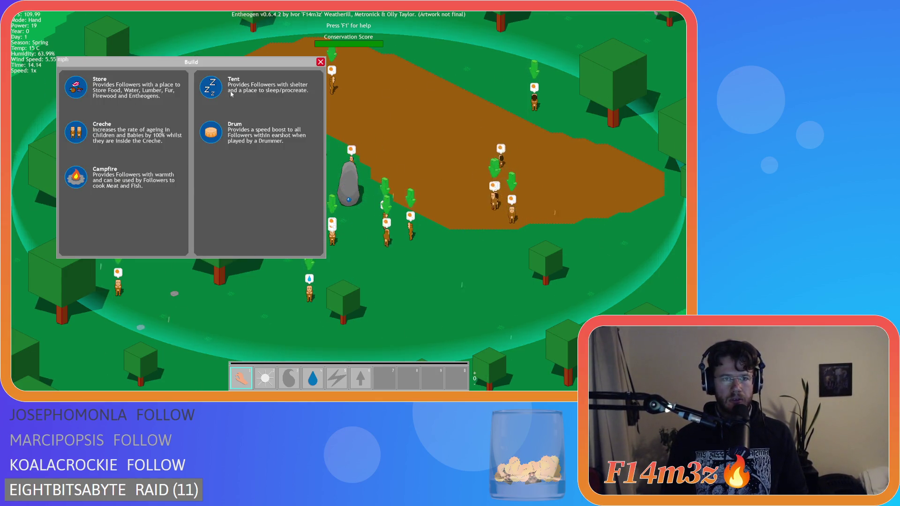
{"action": "left_click", "coordinate": [231, 95]}
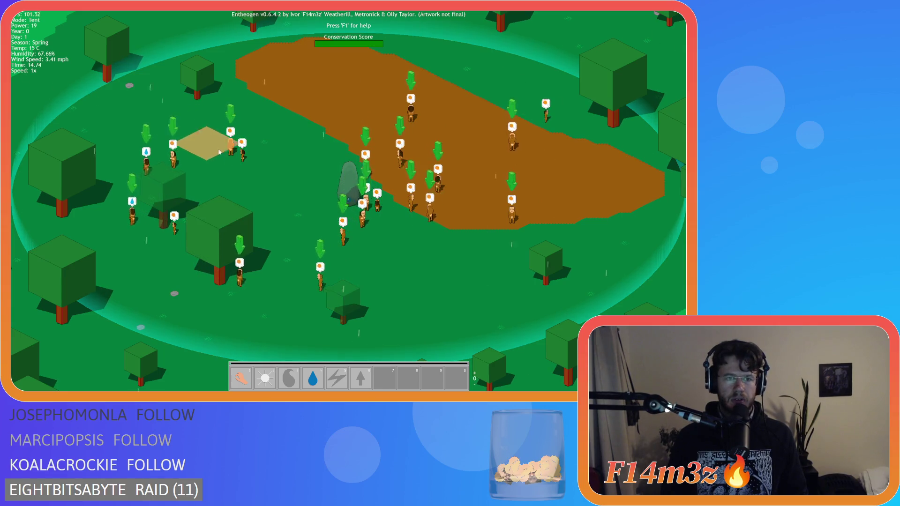
{"action": "key", "text": "b"}
{"action": "key", "text": "b"}
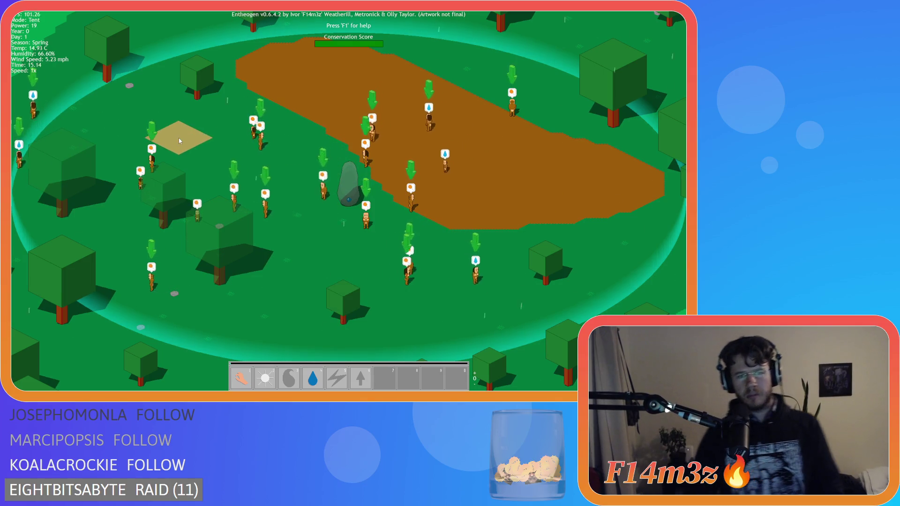
{"action": "key", "text": "b"}
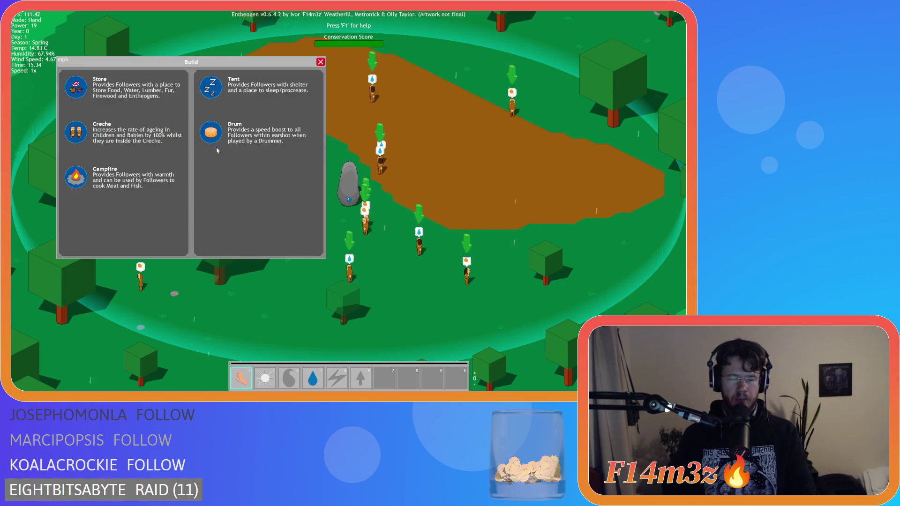
{"action": "key", "text": "Escape"}
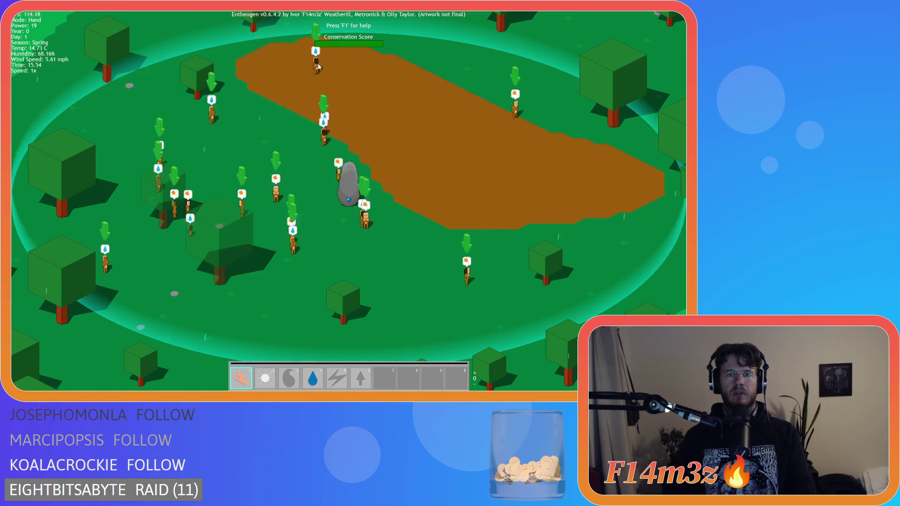
{"action": "key", "text": "Escape"}
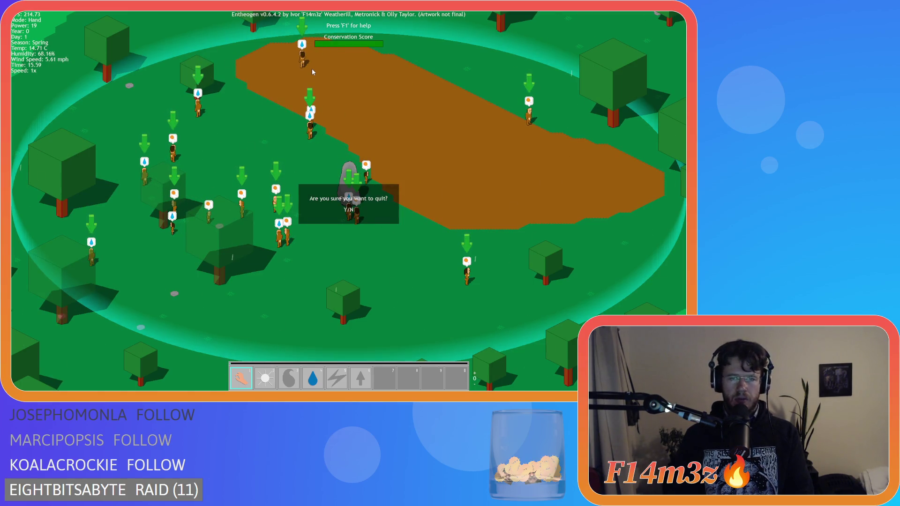
Confirm quitting the game and open ob_controller's Global Tap event from Objects > Game.
{"action": "key", "text": "y"}
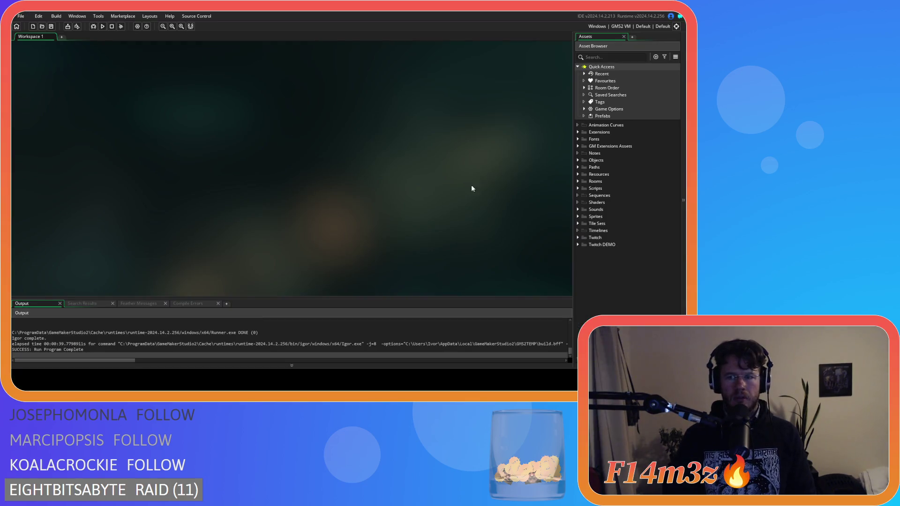
{"action": "left_click", "coordinate": [577, 161]}
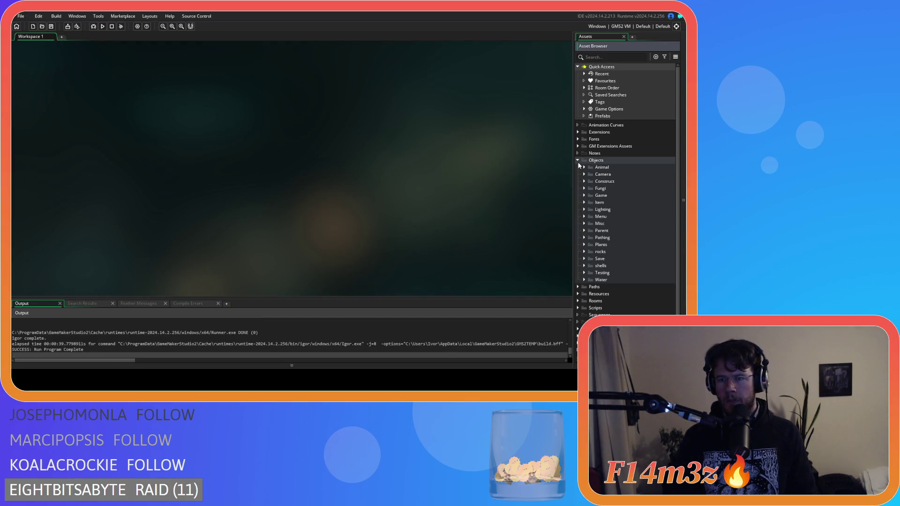
{"action": "left_click", "coordinate": [584, 195]}
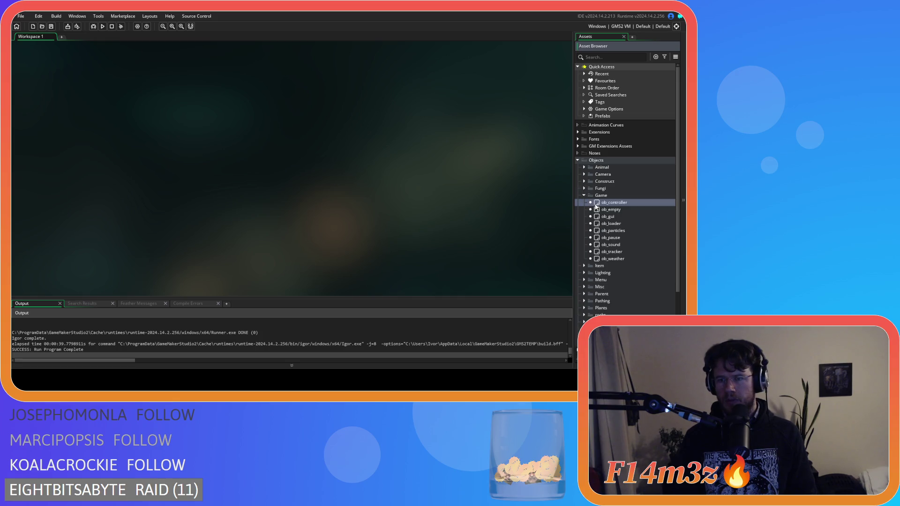
{"action": "double_click", "coordinate": [597, 205]}
{"action": "left_click", "coordinate": [164, 168]}
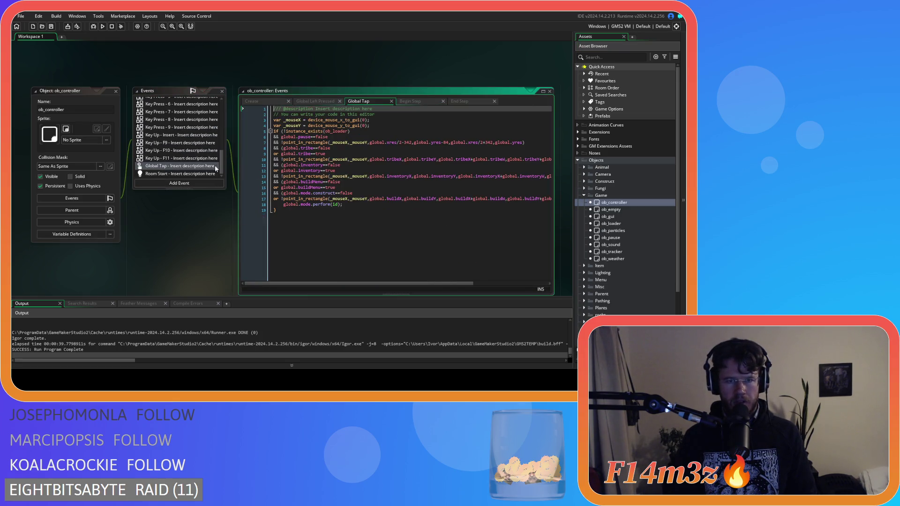
Change line 16 to global.mode.construct==true and save the Global Tap code.
{"action": "left_click", "coordinate": [278, 188]}
{"action": "key", "text": "Up"}
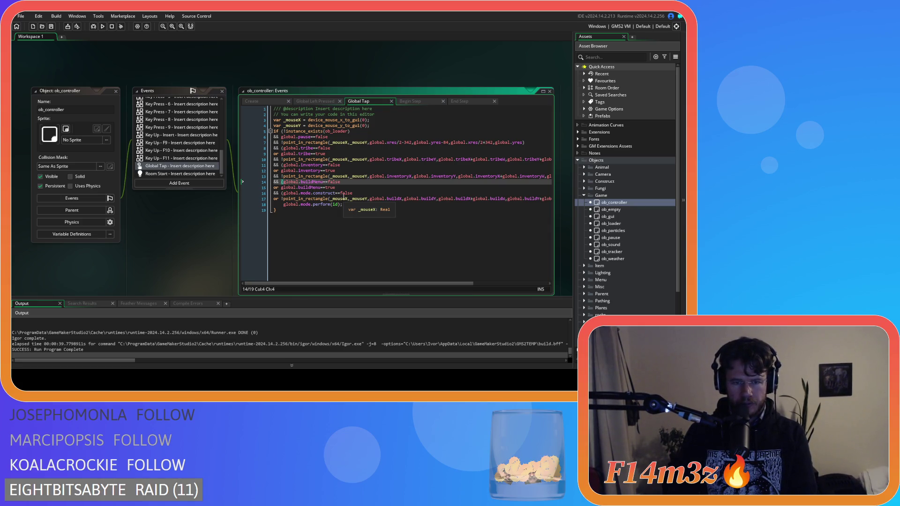
{"action": "key", "text": "Down"}
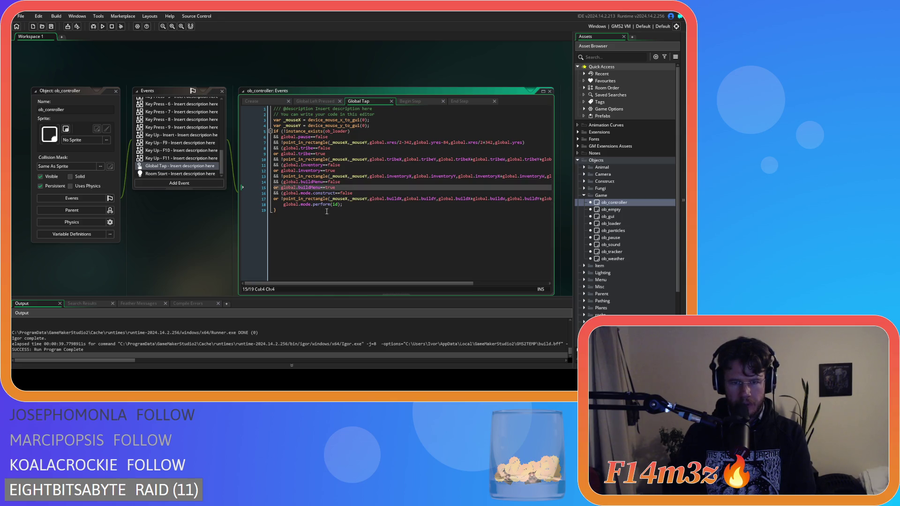
{"action": "key", "text": "Down"}
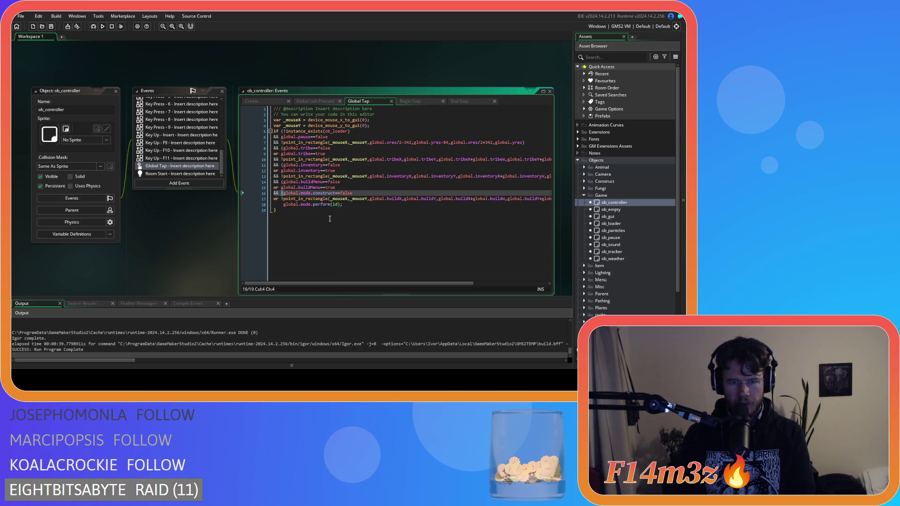
{"action": "mouse_move", "coordinate": [338, 206]}
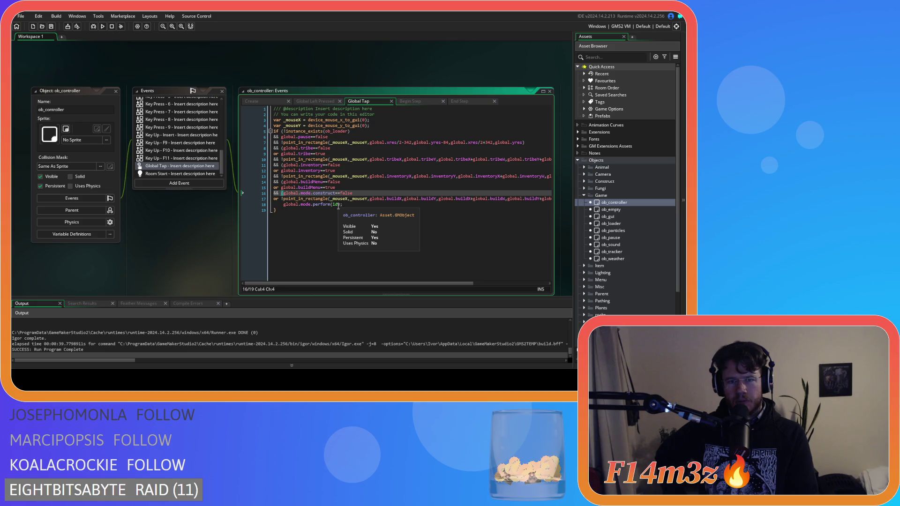
{"action": "type", "text": "("}
{"action": "key", "text": "End"}
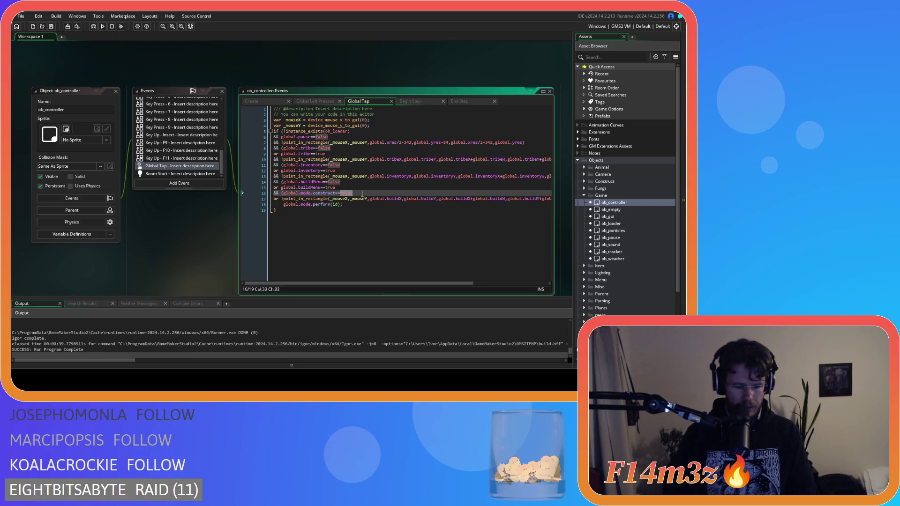
{"action": "type", "text": "tru"}
{"action": "key", "text": "ctrl+s"}
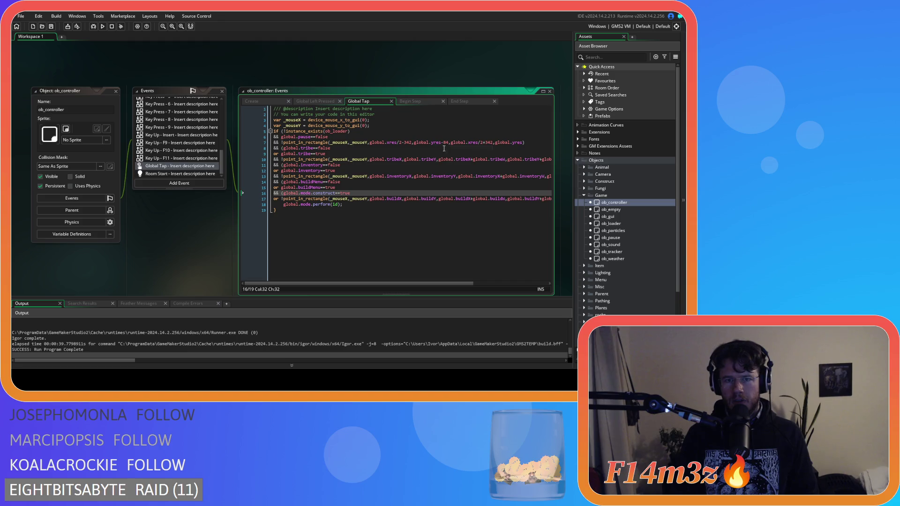
{"action": "left_click", "coordinate": [584, 174]}
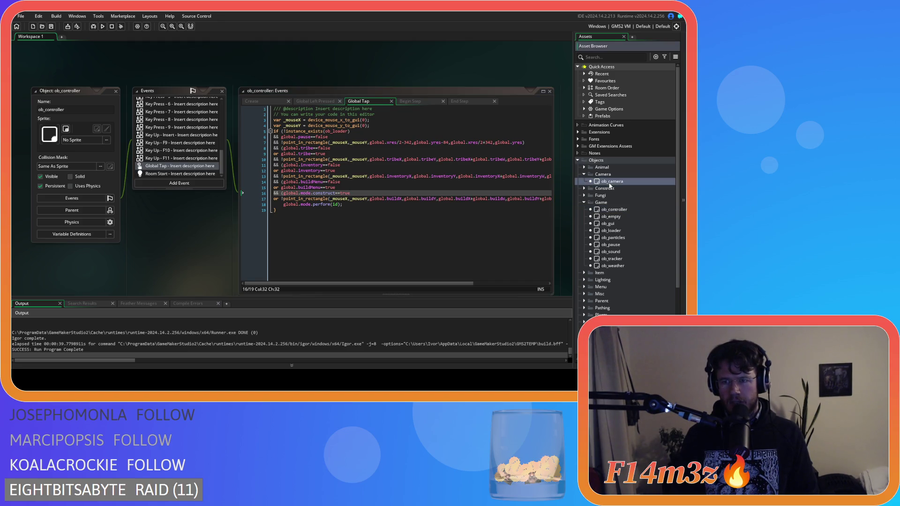
In ob_camera's Global Drag Start, change false to true on line 15, save, and run with F5.
{"action": "double_click", "coordinate": [612, 181]}
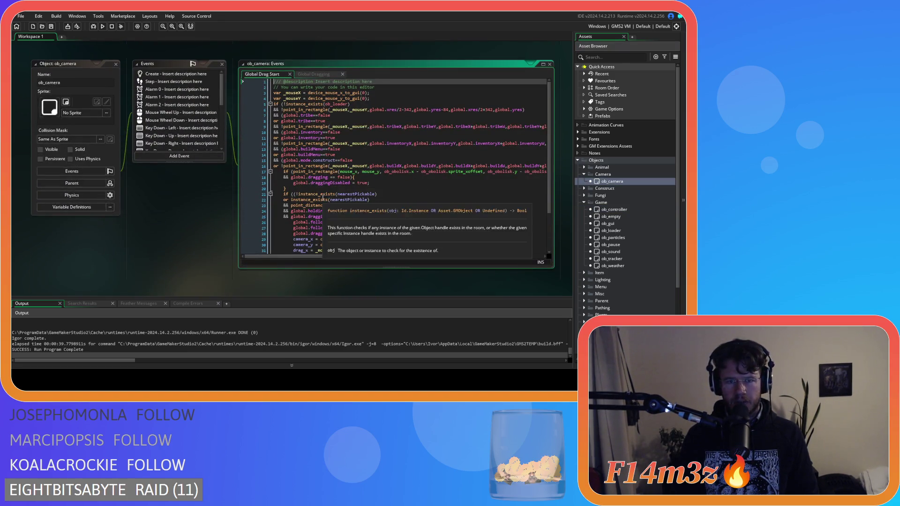
{"action": "double_click", "coordinate": [342, 161]}
{"action": "type", "text": "true"}
{"action": "key", "text": "ctrl+s"}
{"action": "key", "text": "F5"}
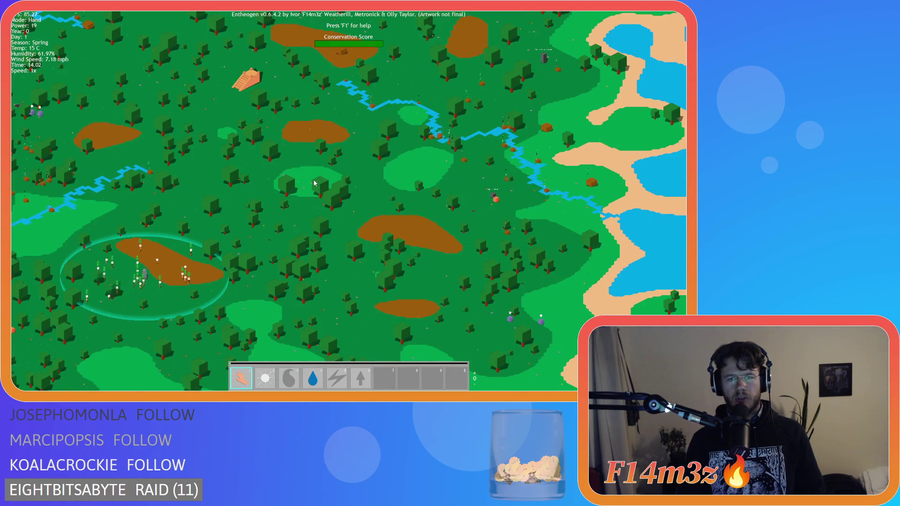
Return to the title screen, quickload the save, and pan and zoom around the village.
{"action": "scroll", "coordinate": [314, 183], "scroll_direction": "up", "scroll_amount": 5}
{"action": "key", "text": "Escape"}
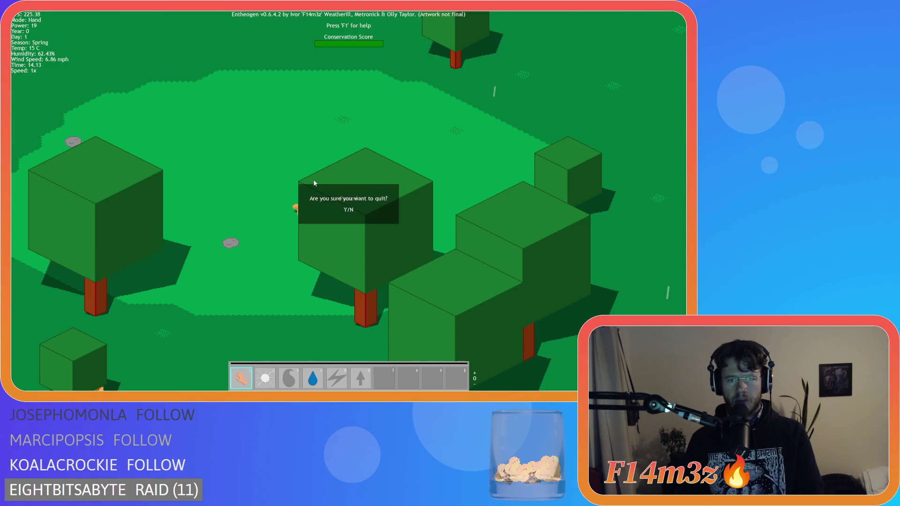
{"action": "key", "text": "y"}
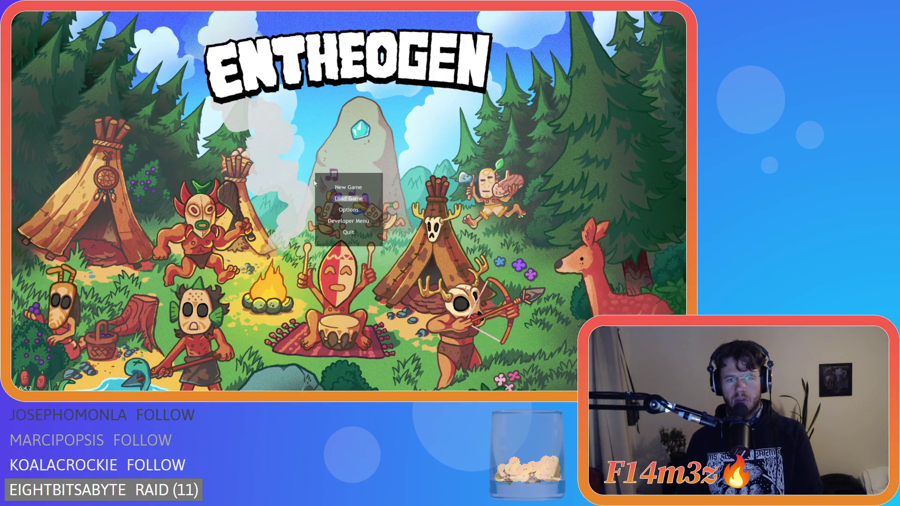
{"action": "key", "text": "Return"}
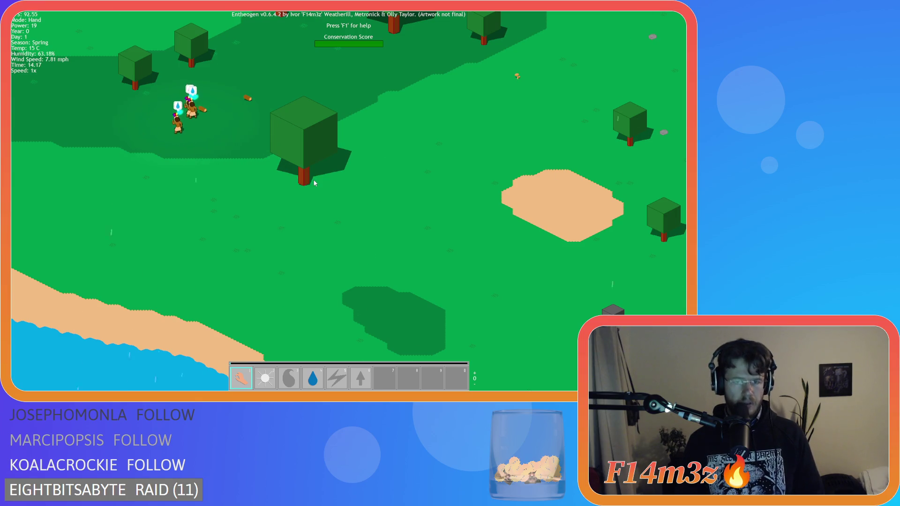
{"action": "key", "text": "w"}
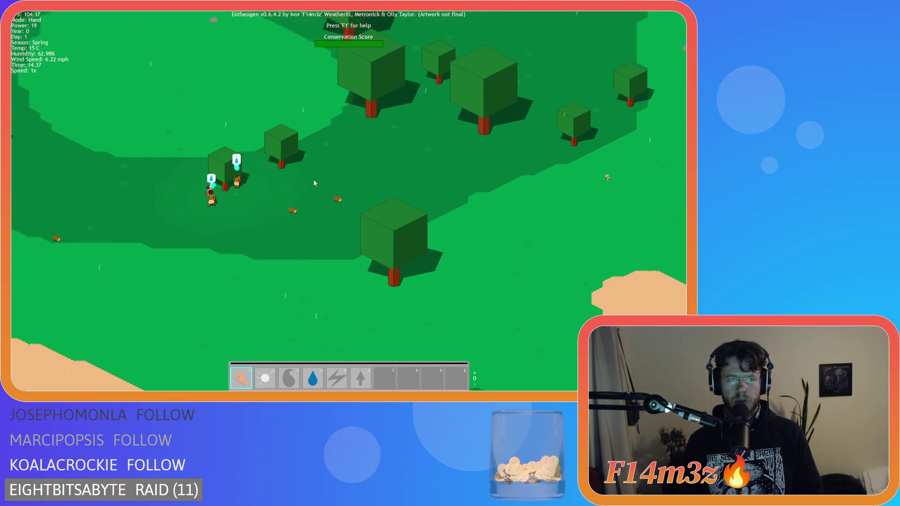
{"action": "key", "text": "w"}
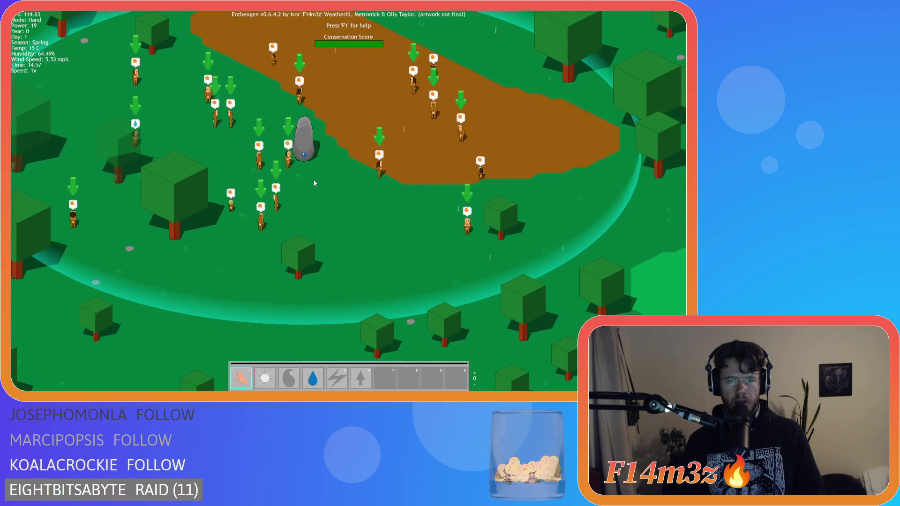
{"action": "scroll", "coordinate": [314, 184], "scroll_direction": "down", "scroll_amount": 5}
{"action": "scroll", "coordinate": [314, 184], "scroll_direction": "up", "scroll_amount": 6}
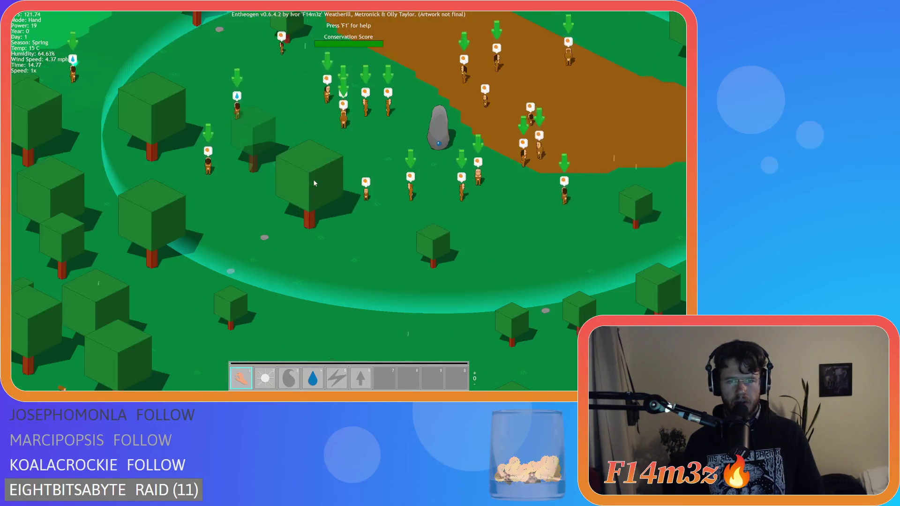
{"action": "scroll", "coordinate": [314, 184], "scroll_direction": "down", "scroll_amount": 5}
{"action": "scroll", "coordinate": [314, 183], "scroll_direction": "up", "scroll_amount": 5}
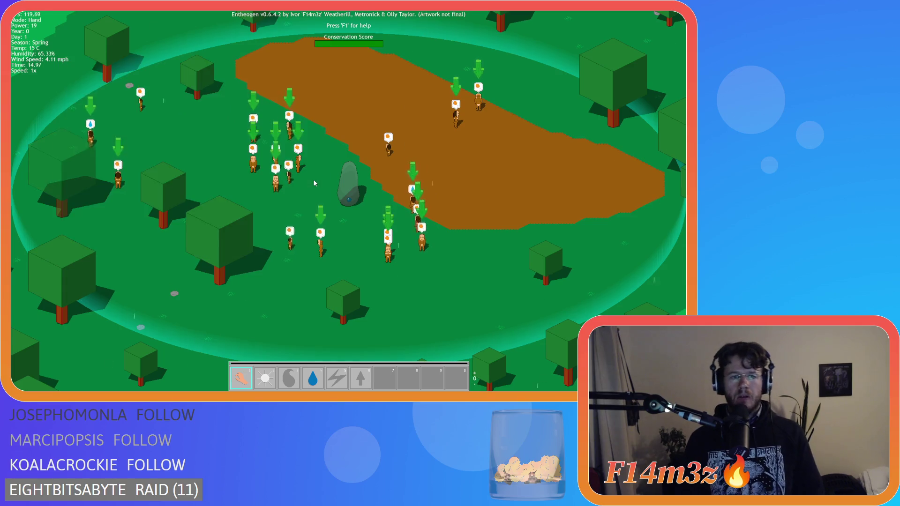
Choose the Tent and drag-pan the map toward the dirt patch while placing it.
{"action": "key", "text": "b"}
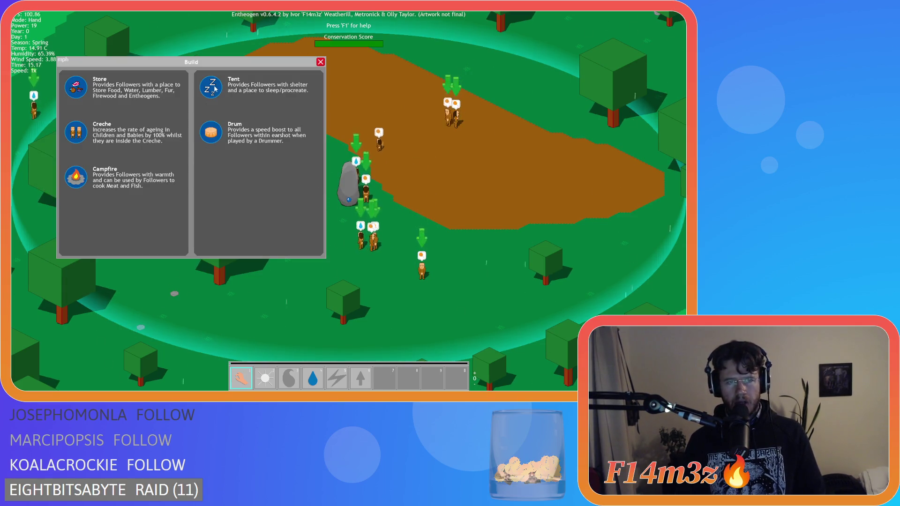
{"action": "left_click", "coordinate": [215, 87]}
{"action": "right_click", "coordinate": [193, 142]}
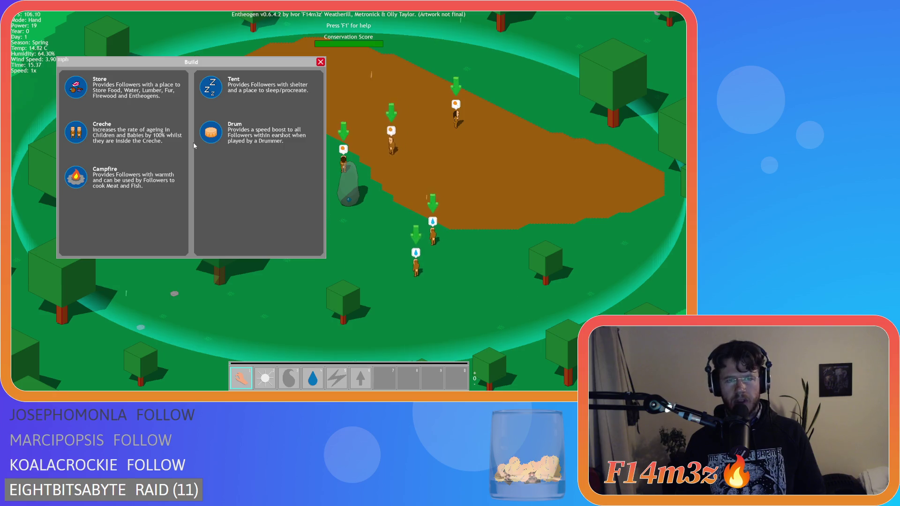
{"action": "left_click", "coordinate": [216, 90]}
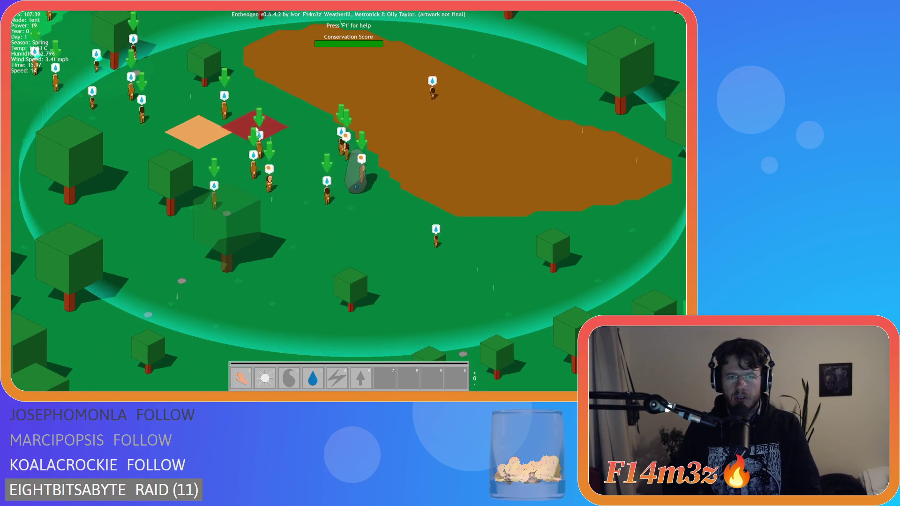
{"action": "mouse_move", "coordinate": [147, 163]}
{"action": "left_mouse_down"}
{"action": "mouse_move", "coordinate": [318, 181]}
{"action": "mouse_move", "coordinate": [291, 145]}
{"action": "mouse_move", "coordinate": [174, 230]}
{"action": "mouse_move", "coordinate": [288, 145]}
{"action": "mouse_move", "coordinate": [233, 168]}
{"action": "mouse_move", "coordinate": [342, 136]}
{"action": "mouse_move", "coordinate": [142, 242]}
{"action": "mouse_move", "coordinate": [355, 168]}
{"action": "mouse_move", "coordinate": [240, 181]}
{"action": "left_mouse_up"}
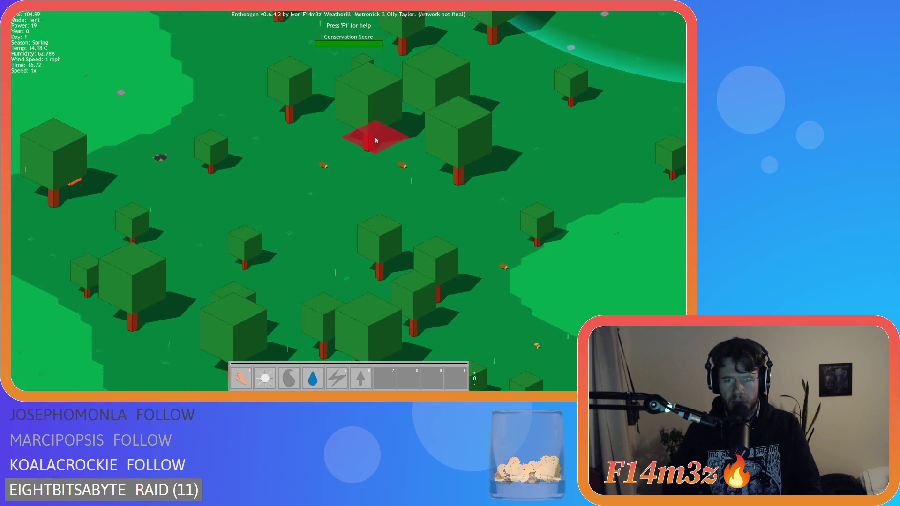
{"action": "mouse_move", "coordinate": [375, 137]}
{"action": "left_mouse_down"}
{"action": "mouse_move", "coordinate": [435, 100]}
{"action": "mouse_move", "coordinate": [288, 153]}
{"action": "mouse_move", "coordinate": [281, 181]}
{"action": "mouse_move", "coordinate": [336, 145]}
{"action": "mouse_move", "coordinate": [190, 215]}
{"action": "left_mouse_up"}
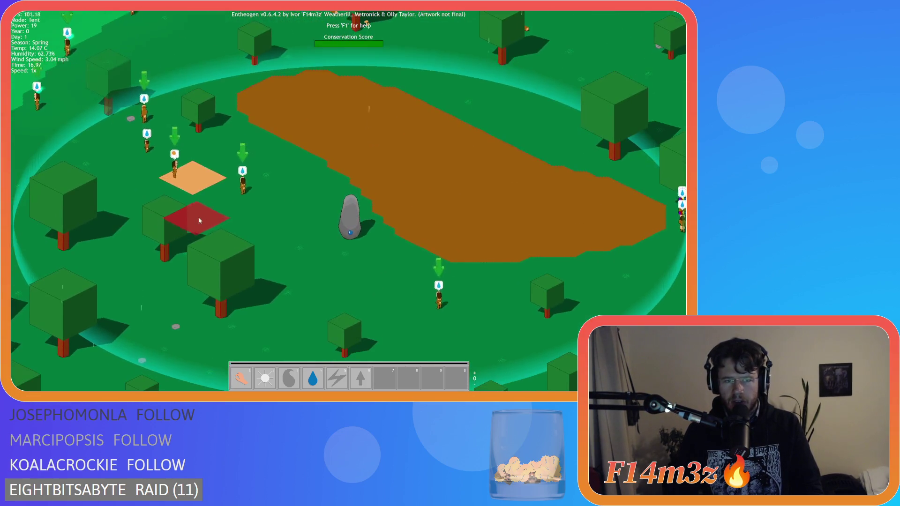
{"action": "mouse_move", "coordinate": [156, 247]}
{"action": "left_mouse_down"}
{"action": "mouse_move", "coordinate": [303, 198]}
{"action": "mouse_move", "coordinate": [88, 210]}
{"action": "mouse_move", "coordinate": [338, 192]}
{"action": "mouse_move", "coordinate": [272, 137]}
{"action": "mouse_move", "coordinate": [191, 142]}
{"action": "mouse_move", "coordinate": [168, 190]}
{"action": "mouse_move", "coordinate": [221, 121]}
{"action": "mouse_move", "coordinate": [316, 110]}
{"action": "mouse_move", "coordinate": [274, 186]}
{"action": "mouse_move", "coordinate": [436, 159]}
{"action": "left_mouse_up"}
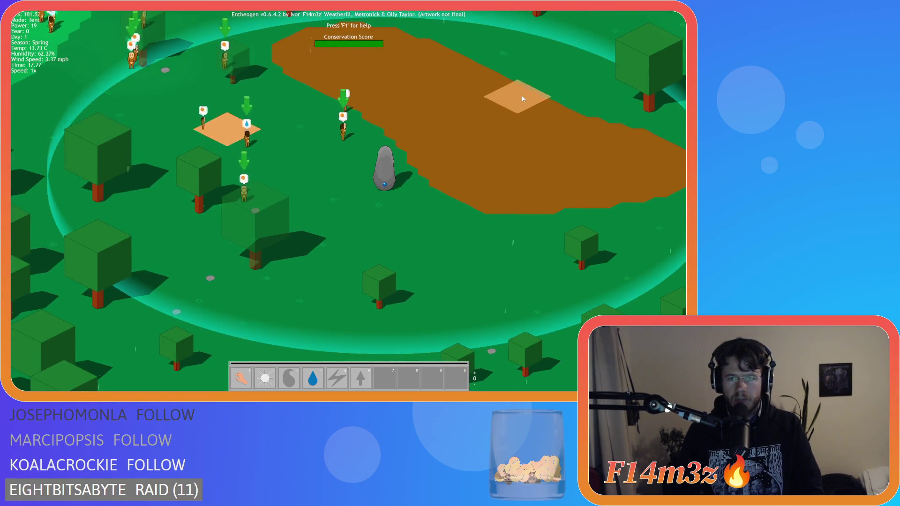
{"action": "right_click", "coordinate": [521, 96]}
Move the build menu, try the Drum and Campfire, then place the Creche on the dirt patch.
{"action": "mouse_move", "coordinate": [234, 69]}
{"action": "left_mouse_down"}
{"action": "mouse_move", "coordinate": [505, 125]}
{"action": "mouse_move", "coordinate": [520, 149]}
{"action": "mouse_move", "coordinate": [460, 123]}
{"action": "mouse_move", "coordinate": [512, 140]}
{"action": "left_mouse_up"}
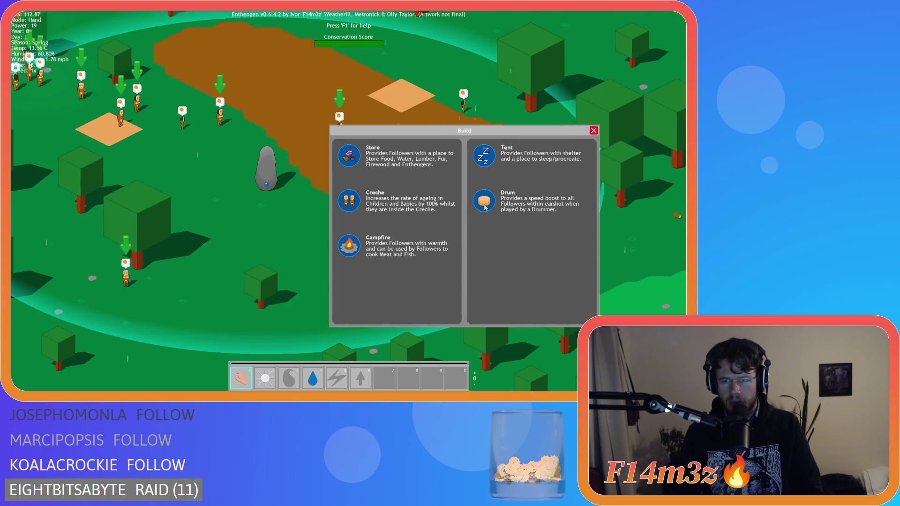
{"action": "left_click", "coordinate": [509, 199]}
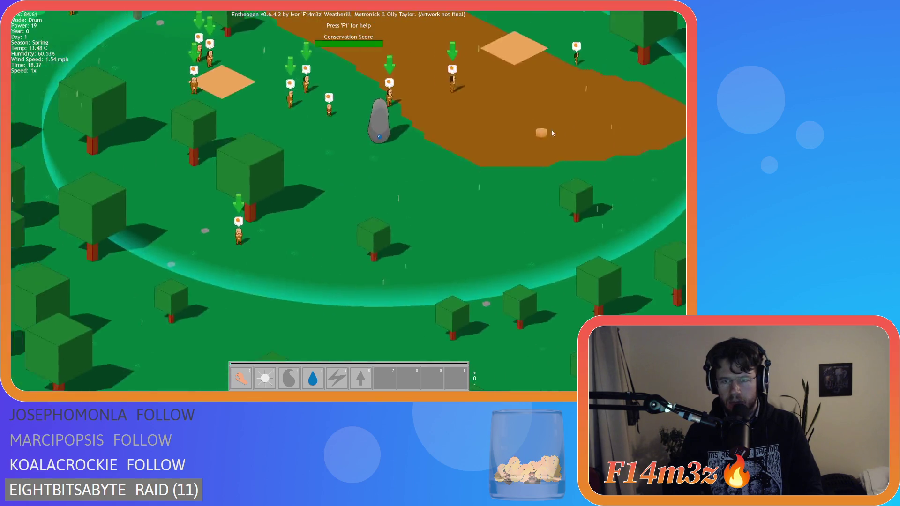
{"action": "right_click", "coordinate": [467, 260]}
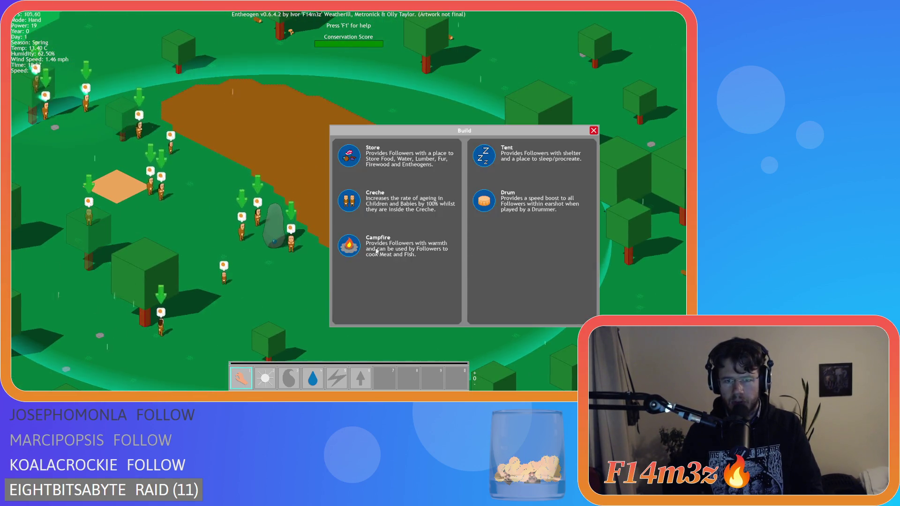
{"action": "left_click", "coordinate": [403, 246]}
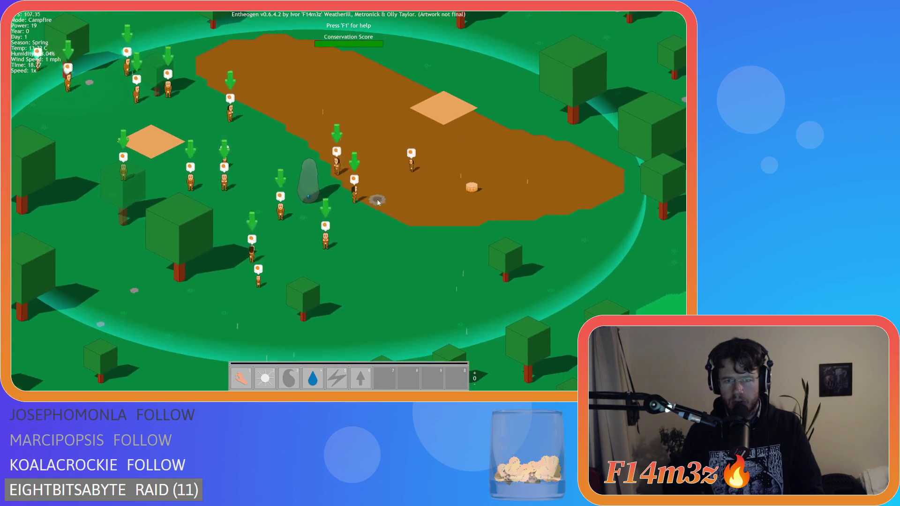
{"action": "right_click", "coordinate": [444, 225]}
{"action": "left_click", "coordinate": [373, 202]}
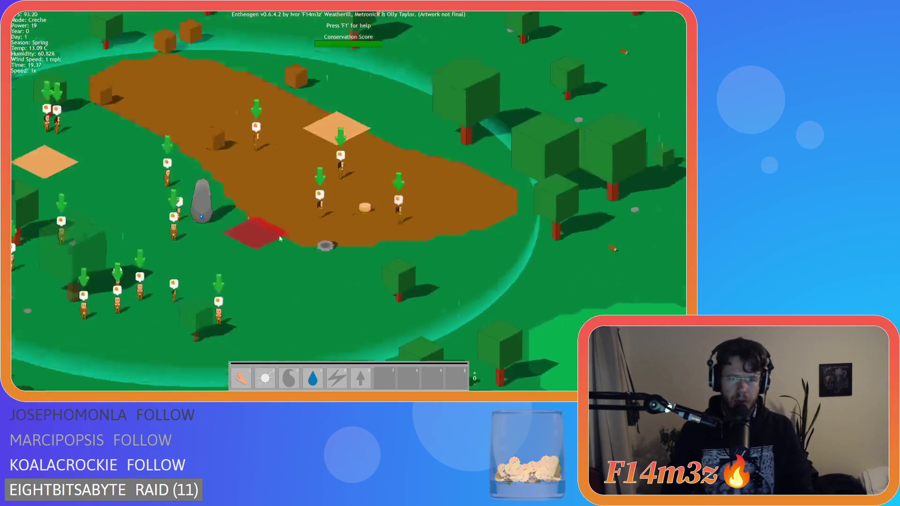
{"action": "left_click", "coordinate": [339, 192]}
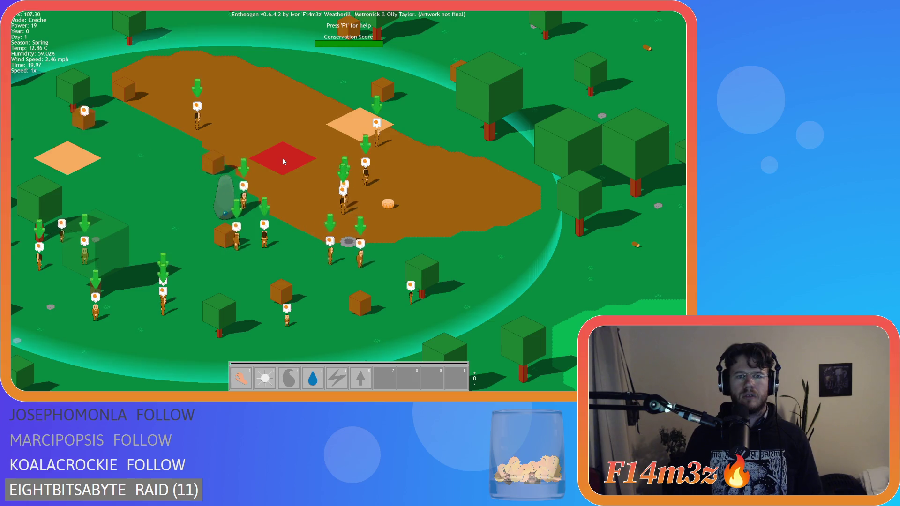
Pan the view with S and A, leave placement mode, and quit the game.
{"action": "key", "text": "s"}
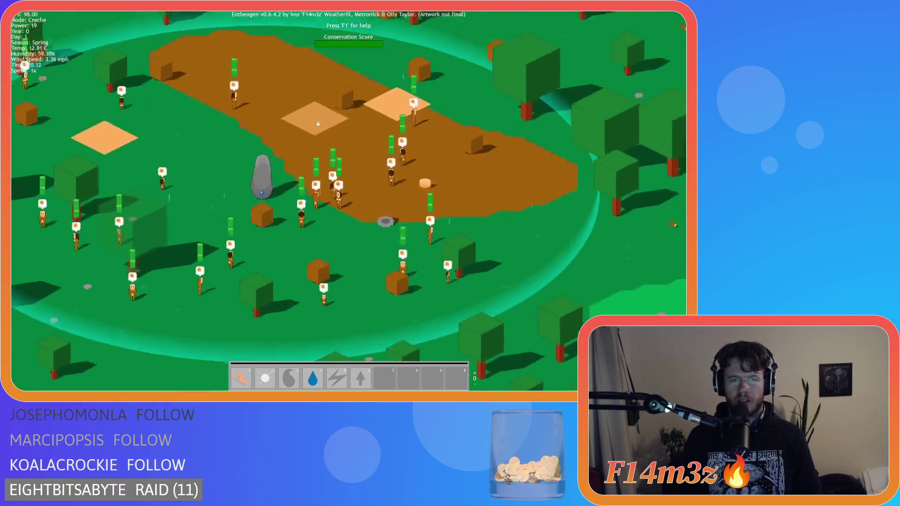
{"action": "key", "text": "a"}
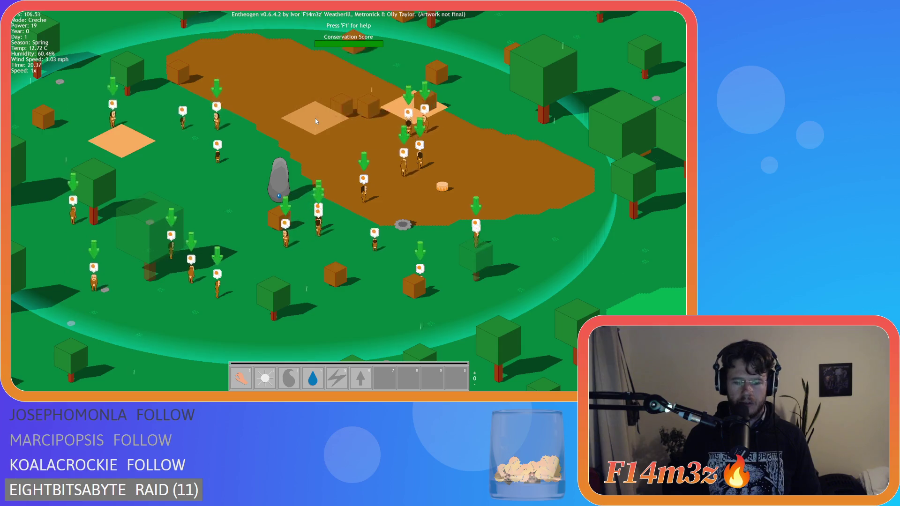
{"action": "key", "text": "b"}
{"action": "key", "text": "Escape"}
{"action": "key", "text": "Escape"}
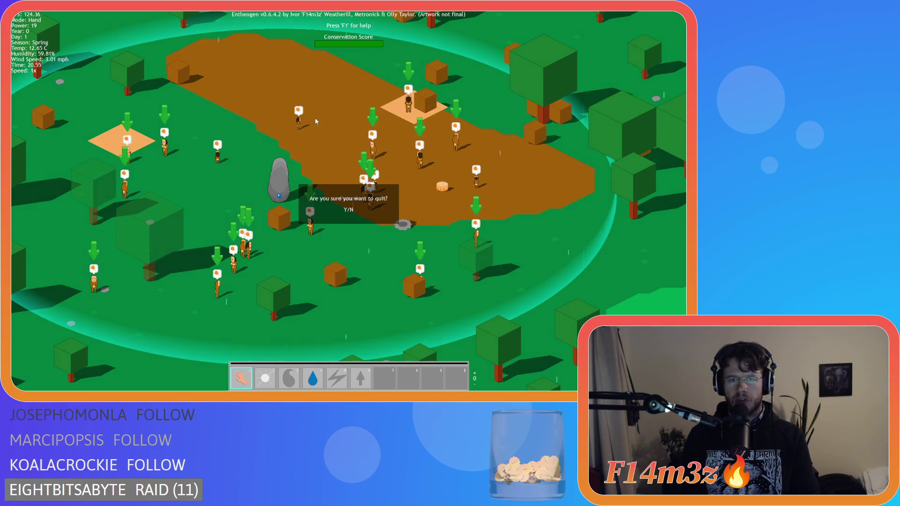
{"action": "key", "text": "y"}
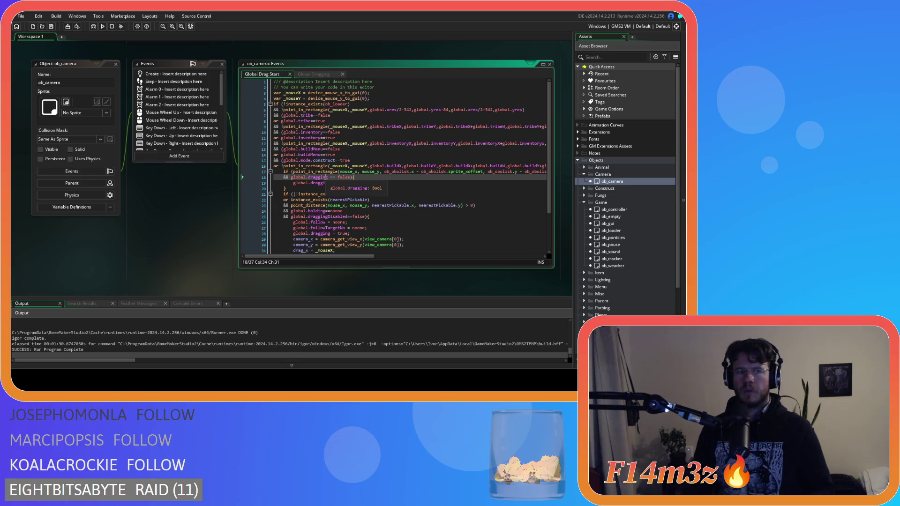
Open the ob_gui object from Objects > Game in the Asset Browser.
{"action": "scroll", "coordinate": [624, 233], "scroll_direction": "down", "scroll_amount": 3}
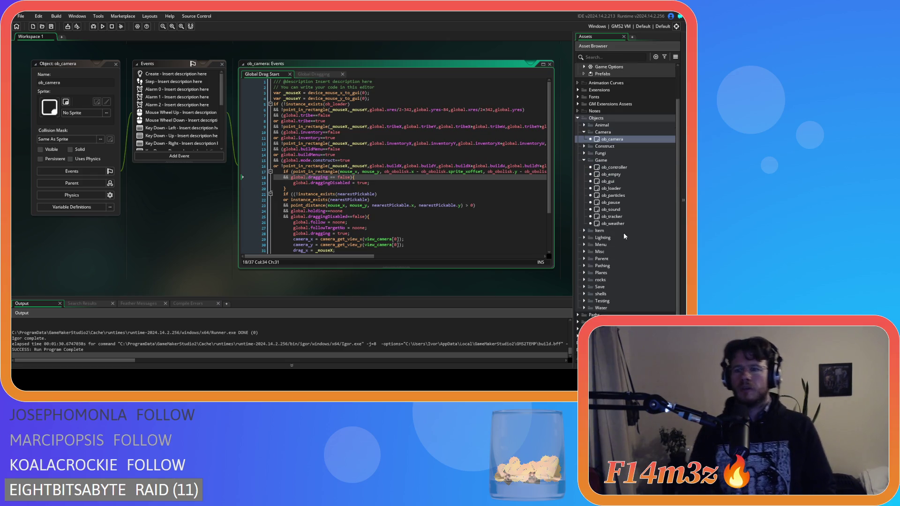
{"action": "double_click", "coordinate": [617, 181]}
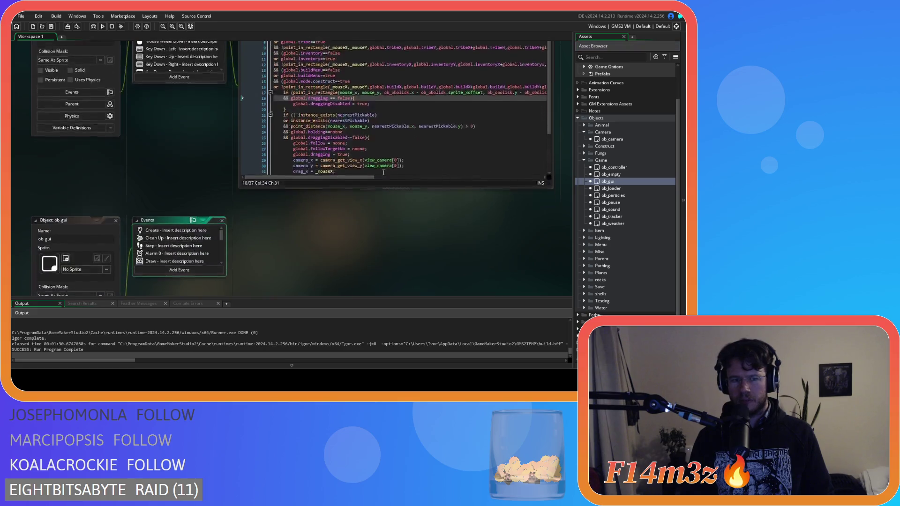
{"action": "scroll", "coordinate": [175, 126], "scroll_direction": "down", "scroll_amount": 2}
In ob_gui's Global Drag Start, add '&& global.mode.construct==false' below the line 21 buildMenu check and save.
{"action": "left_click", "coordinate": [178, 131]}
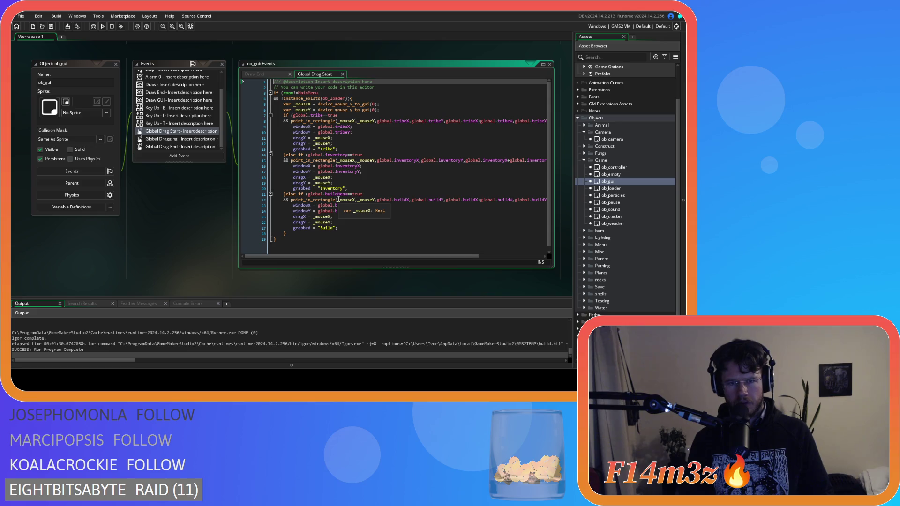
{"action": "left_click_drag", "start_coordinate": [333, 194], "coordinate": [363, 194]}
{"action": "left_click", "coordinate": [362, 200]}
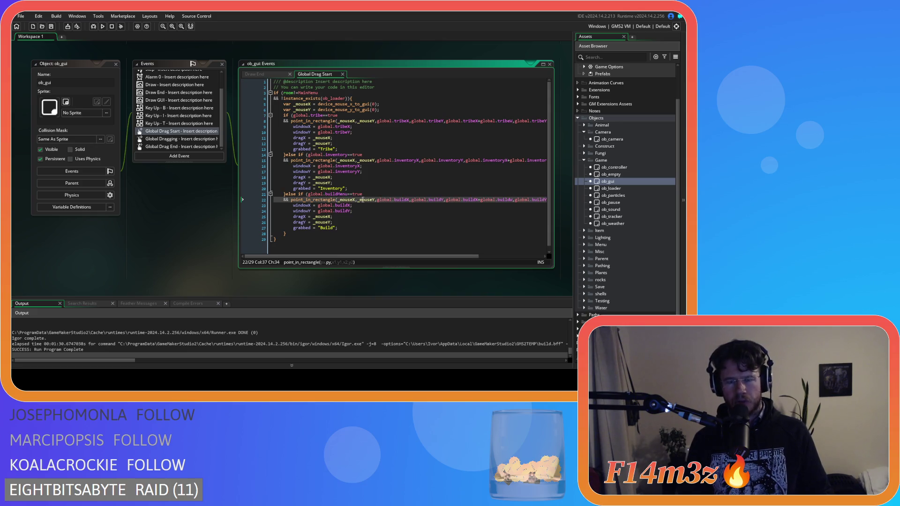
{"action": "left_click", "coordinate": [372, 196]}
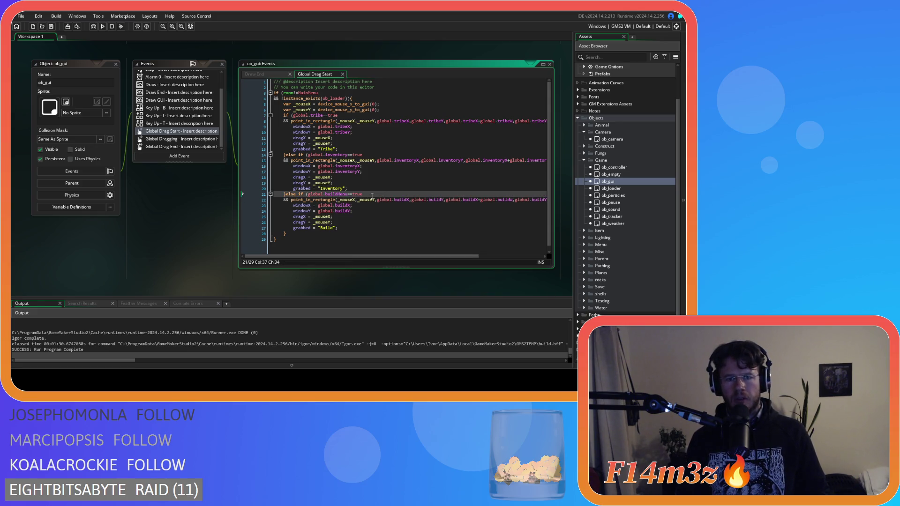
{"action": "key", "text": "Return"}
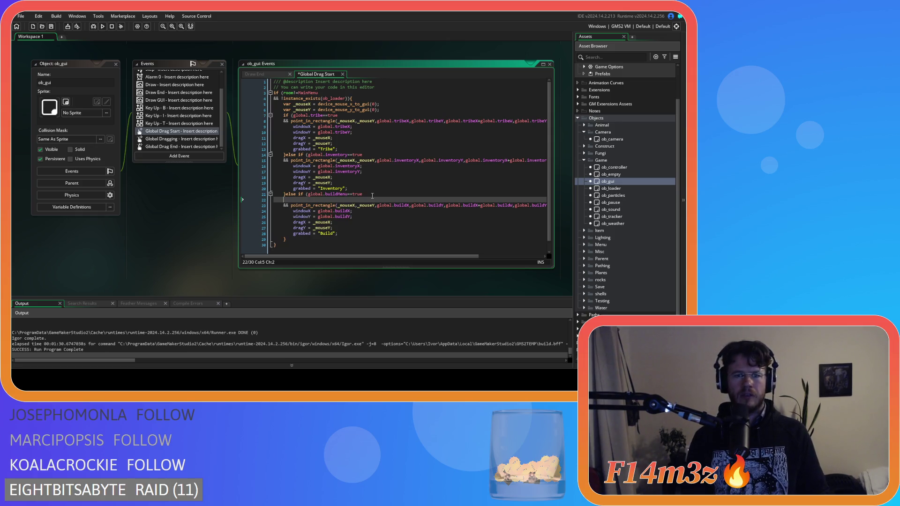
{"action": "type", "text": "&& global.mode"}
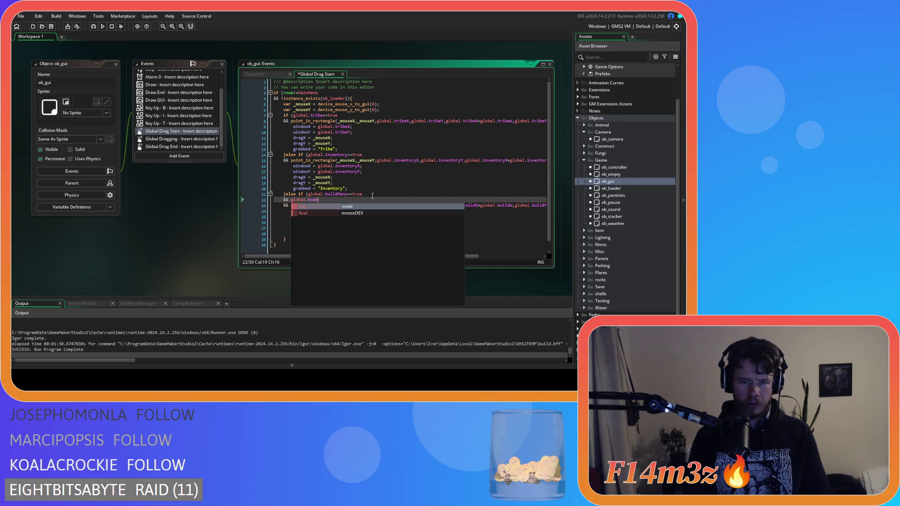
{"action": "type", "text": "."}
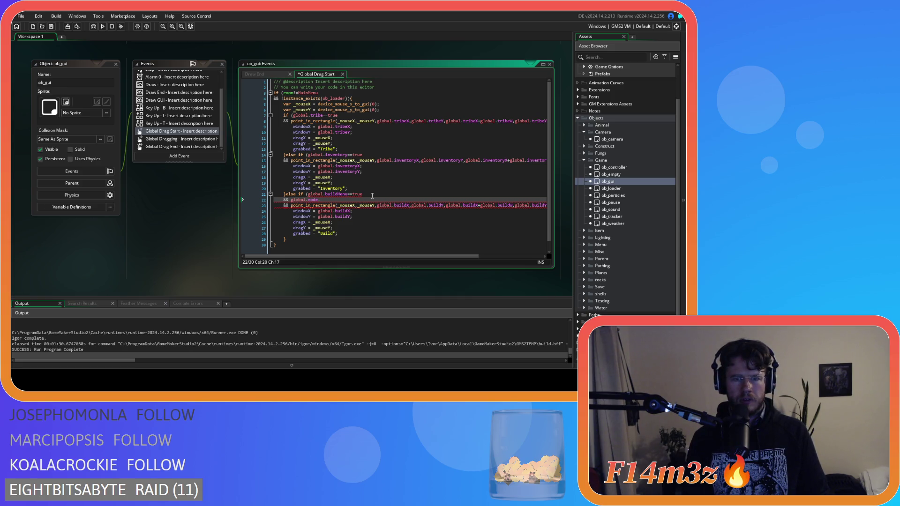
{"action": "type", "text": "const"}
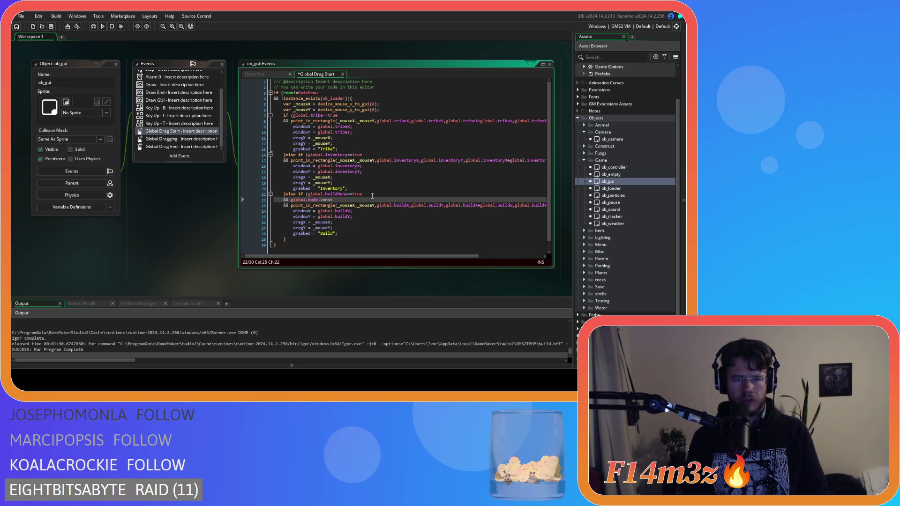
{"action": "type", "text": "ruct==fa"}
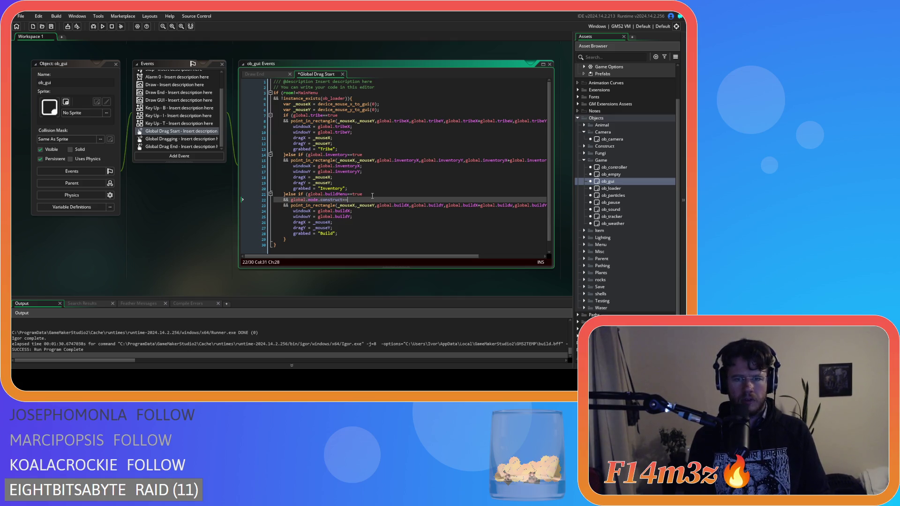
{"action": "type", "text": "lse"}
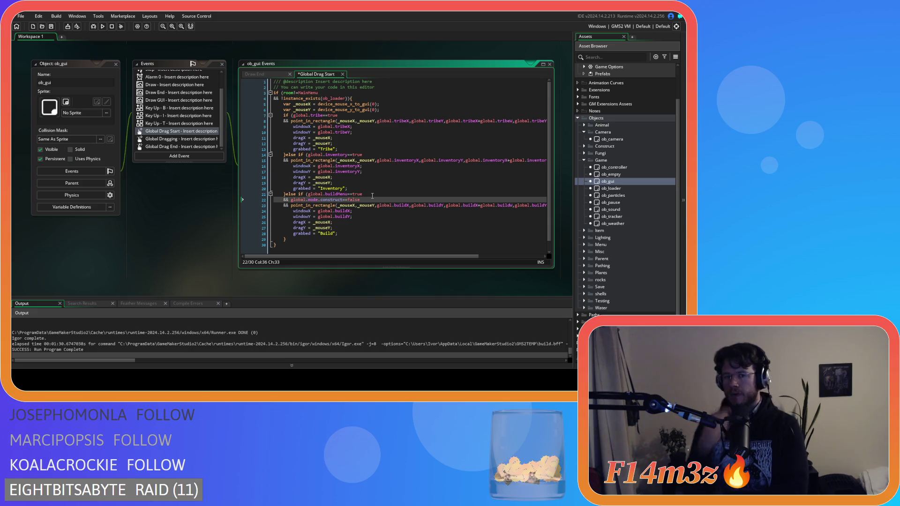
{"action": "key", "text": "ctrl+s"}
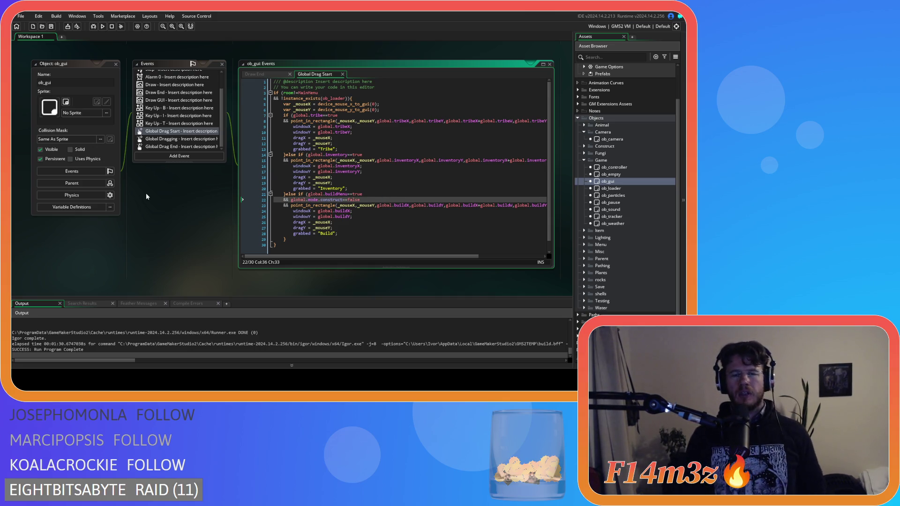
{"action": "scroll", "coordinate": [146, 193], "scroll_direction": "up", "scroll_amount": 5}
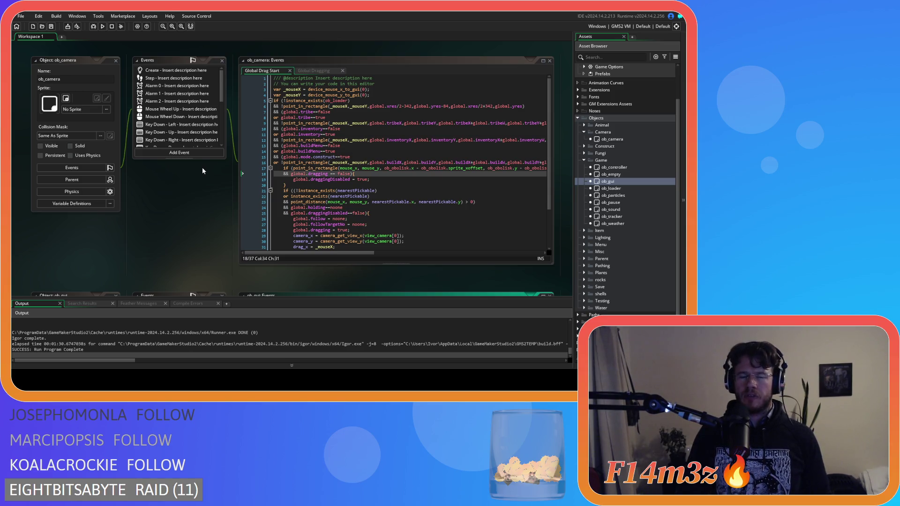
In ob_camera's Global Dragging, negate the holding check with '!' and tighten the draggingDisabled '==' spacing.
{"action": "scroll", "coordinate": [170, 141], "scroll_direction": "down", "scroll_amount": 5}
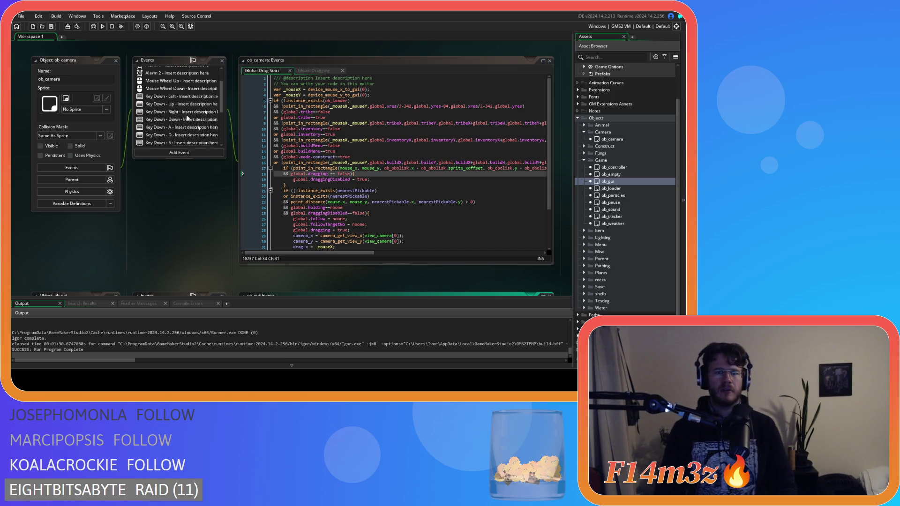
{"action": "left_click", "coordinate": [171, 135]}
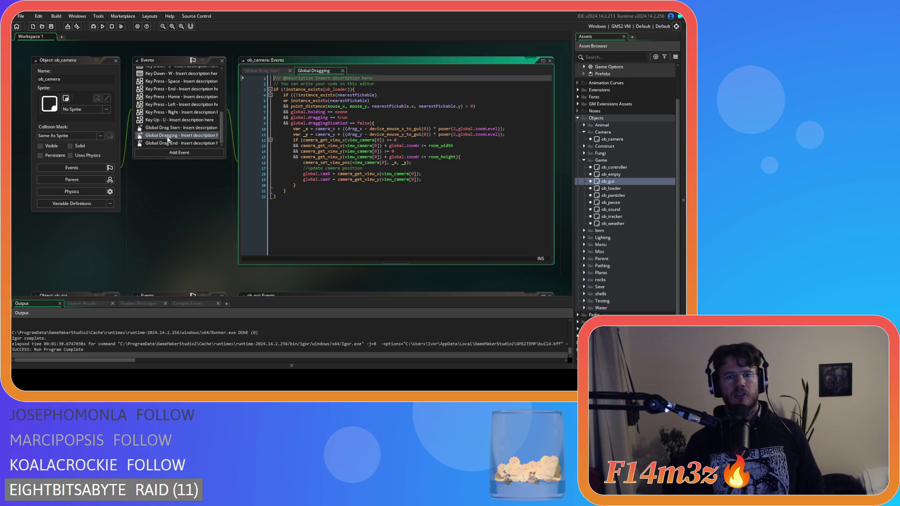
{"action": "left_click_drag", "start_coordinate": [308, 119], "coordinate": [351, 112]}
{"action": "left_click", "coordinate": [326, 112]}
{"action": "type", "text": "!"}
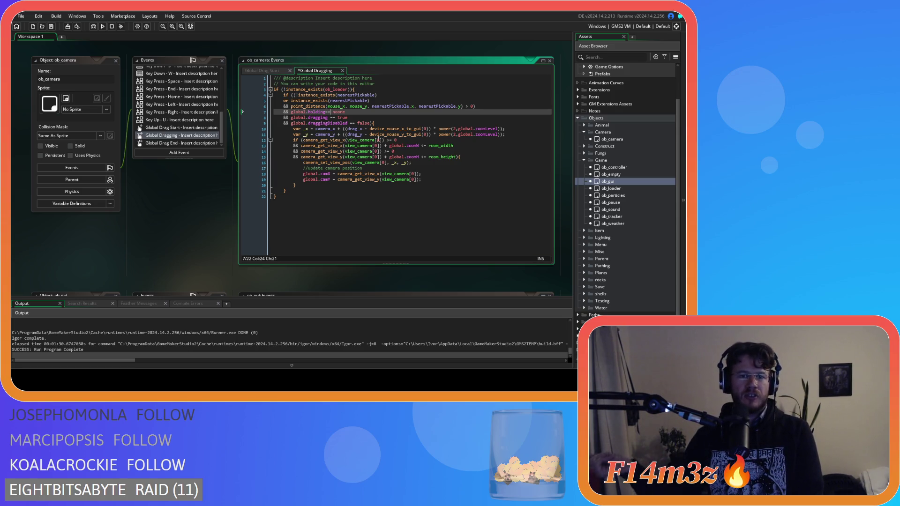
{"action": "key", "text": "Down"}
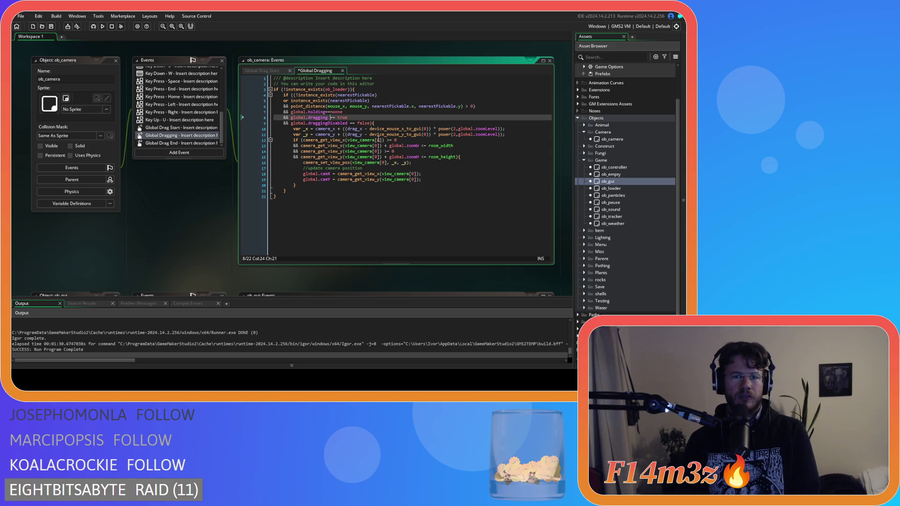
{"action": "left_click", "coordinate": [354, 123]}
{"action": "key", "text": "BackSpace"}
{"action": "key", "text": "Right"}
{"action": "key", "text": "Delete"}
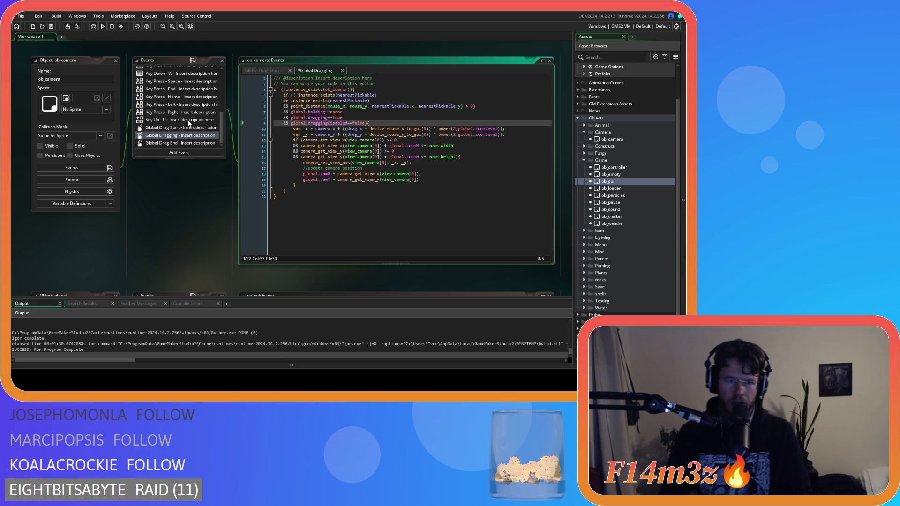
Change Global Drag Start line 18 to read '&& global.dragging==false){' and save it.
{"action": "left_click", "coordinate": [199, 143]}
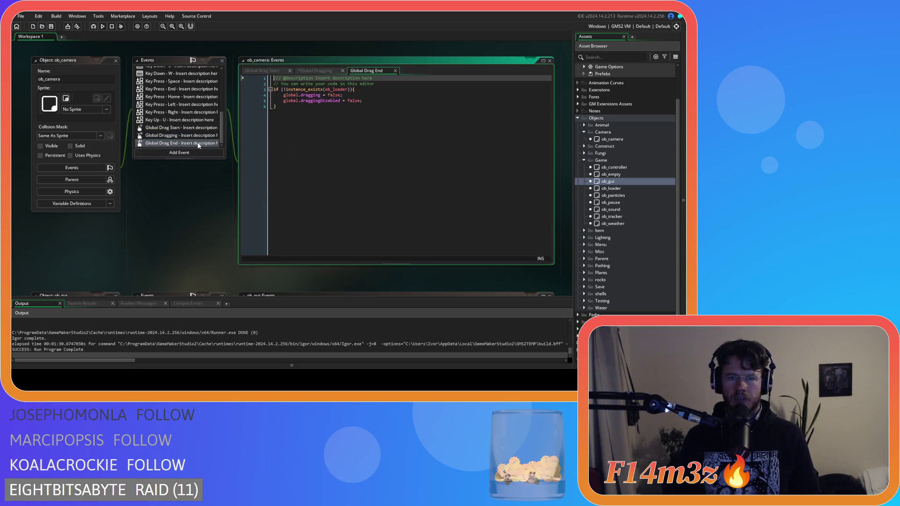
{"action": "left_click", "coordinate": [193, 129]}
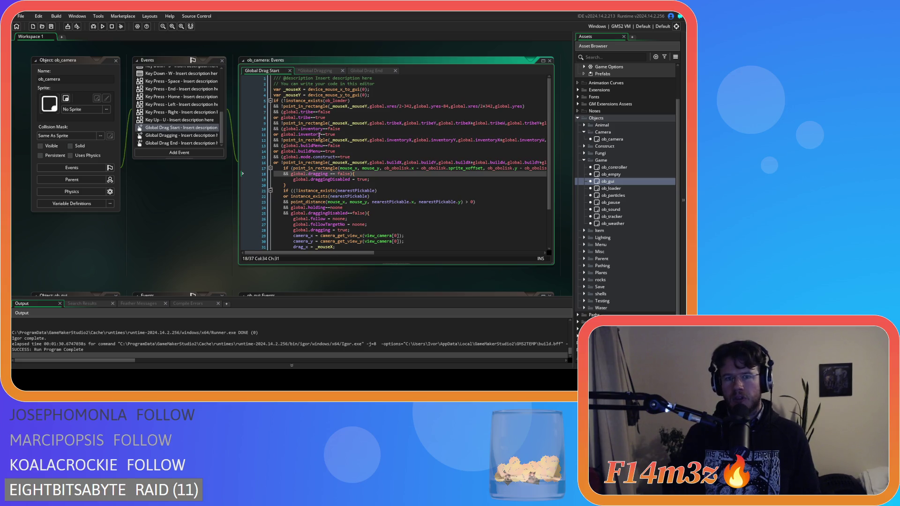
{"action": "left_click", "coordinate": [328, 174]}
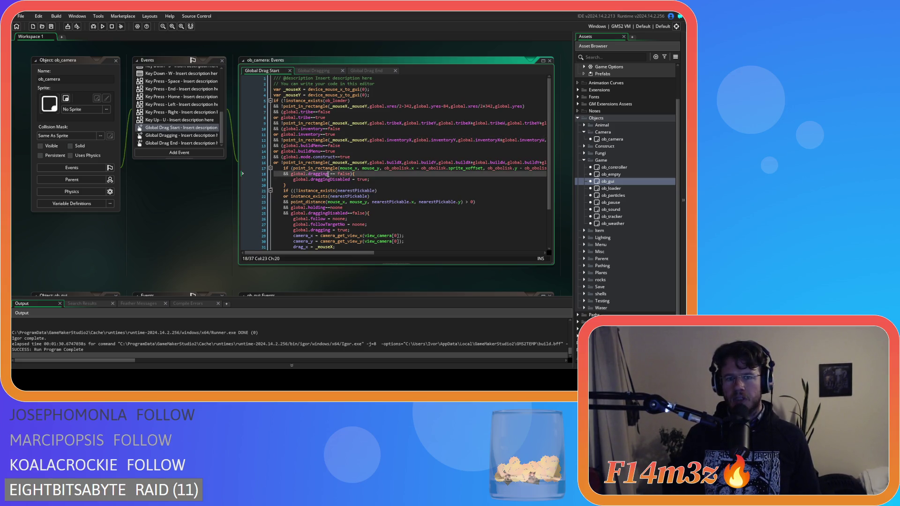
{"action": "key", "text": "Delete"}
{"action": "key", "text": "Right"}
{"action": "key", "text": "Right"}
{"action": "key", "text": "Delete"}
{"action": "key", "text": "ctrl+s"}
{"action": "left_click", "coordinate": [372, 175]}
{"action": "scroll", "coordinate": [433, 188], "scroll_direction": "down", "scroll_amount": 3}
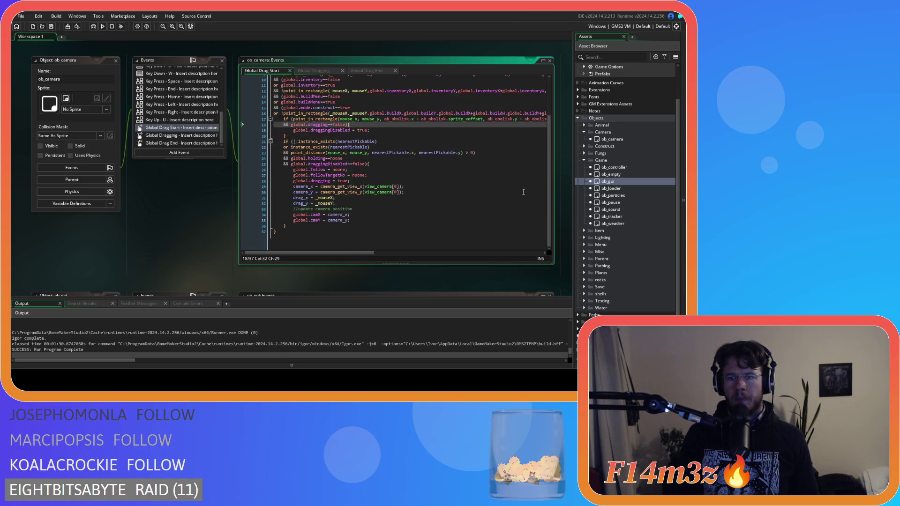
{"action": "scroll", "coordinate": [624, 213], "scroll_direction": "down", "scroll_amount": 2}
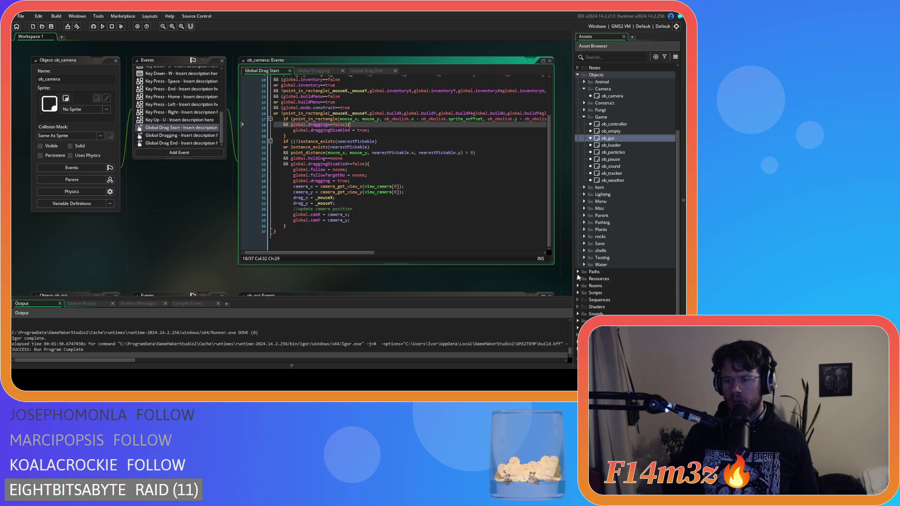
{"action": "left_click", "coordinate": [578, 293]}
{"action": "scroll", "coordinate": [584, 277], "scroll_direction": "down", "scroll_amount": 4}
Open the sc_buildMenu script from Scripts > GUI > Build.
{"action": "left_click", "coordinate": [585, 279]}
{"action": "scroll", "coordinate": [589, 276], "scroll_direction": "down", "scroll_amount": 3}
{"action": "left_click", "coordinate": [591, 230]}
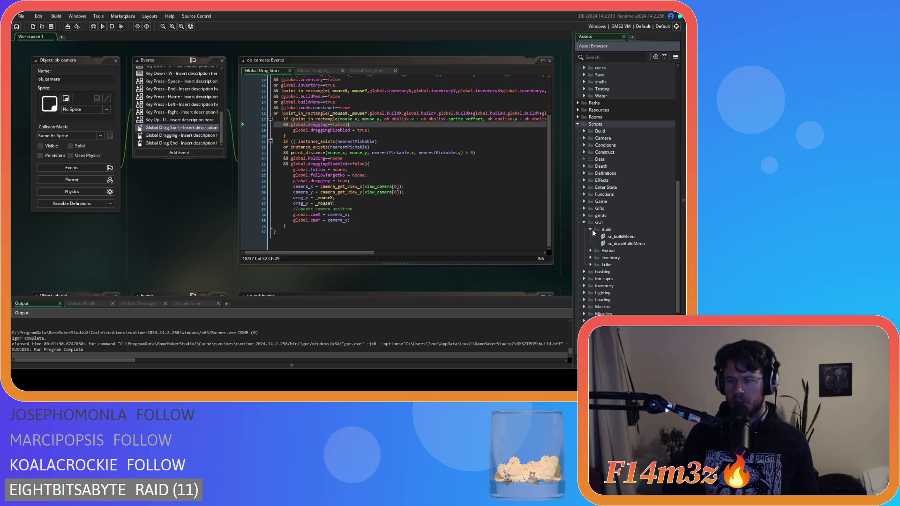
{"action": "left_click", "coordinate": [629, 237]}
{"action": "double_click", "coordinate": [643, 236]}
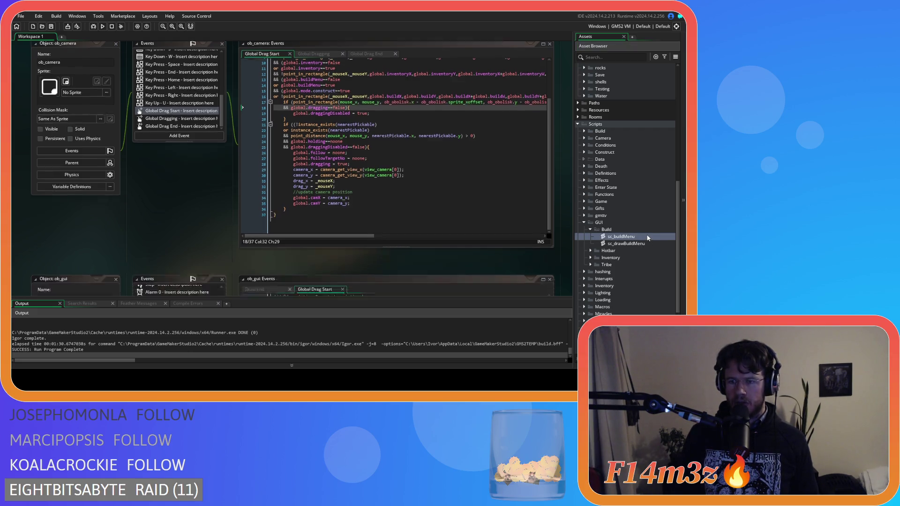
{"action": "scroll", "coordinate": [313, 153], "scroll_direction": "down", "scroll_amount": 4}
Add 'global.dragging = false;' after line 28 and run the game with F5.
{"action": "left_click", "coordinate": [253, 163]}
{"action": "key", "text": "Return"}
{"action": "type", "text": "gl"}
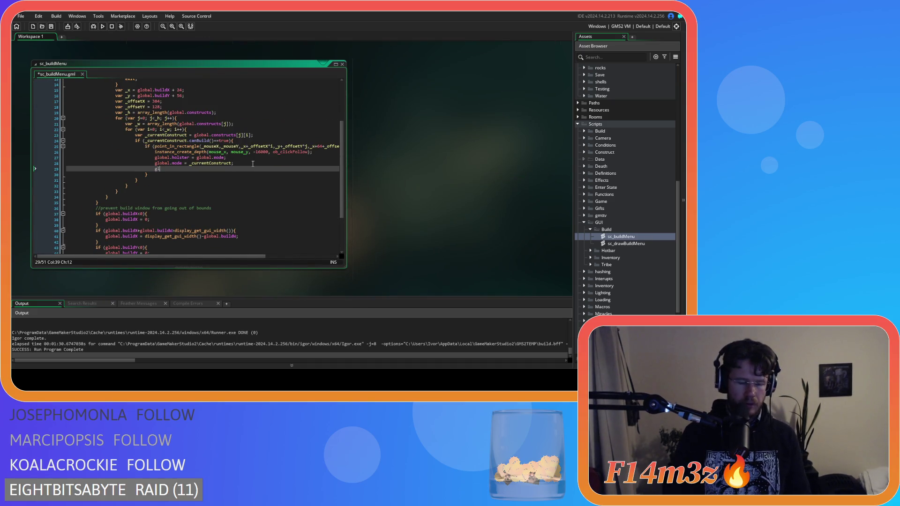
{"action": "type", "text": "obal.dragging"}
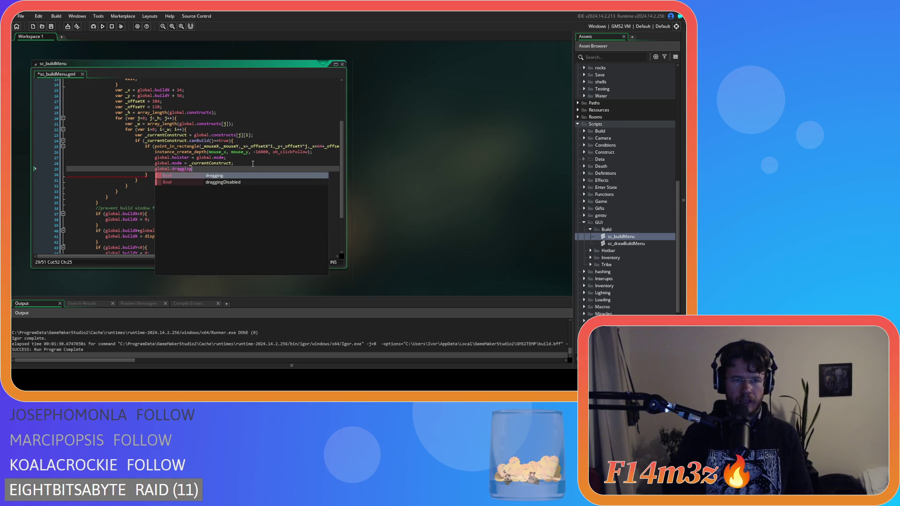
{"action": "type", "text": " = "}
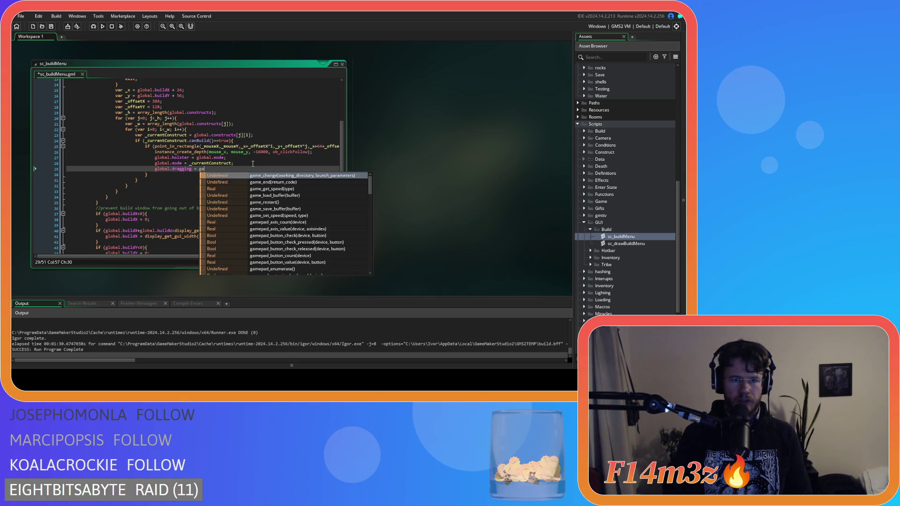
{"action": "type", "text": "false;"}
{"action": "key", "text": "F5"}
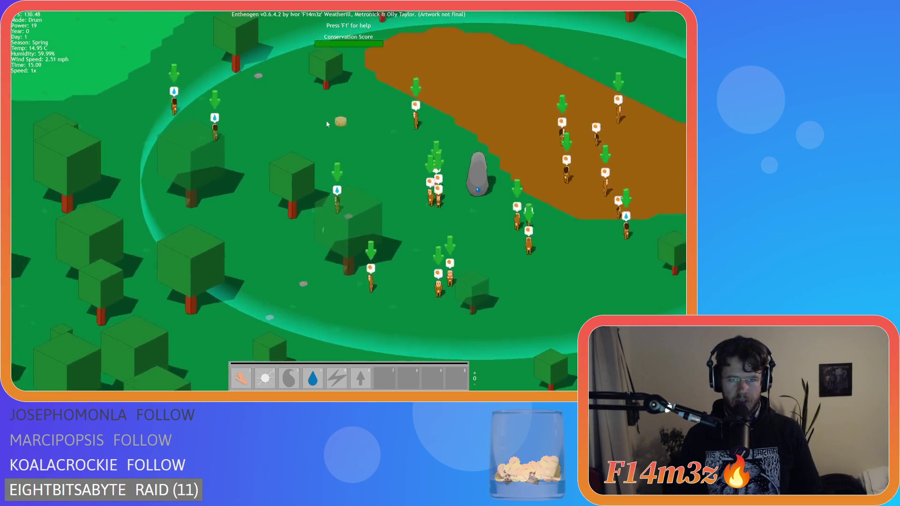
Cancel the drum placement back to Hand mode, then quit the test run, confirming with Y.
{"action": "right_click", "coordinate": [367, 159]}
{"action": "key", "text": "Escape"}
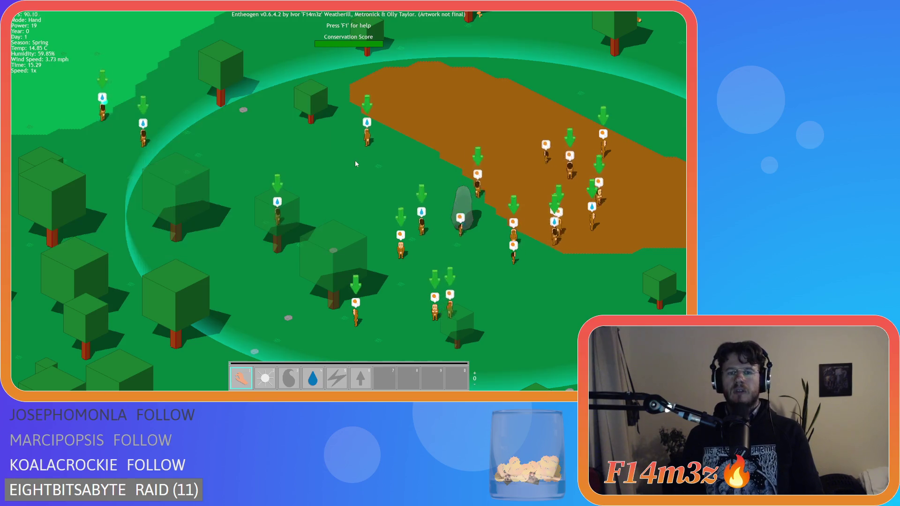
{"action": "key", "text": "Escape"}
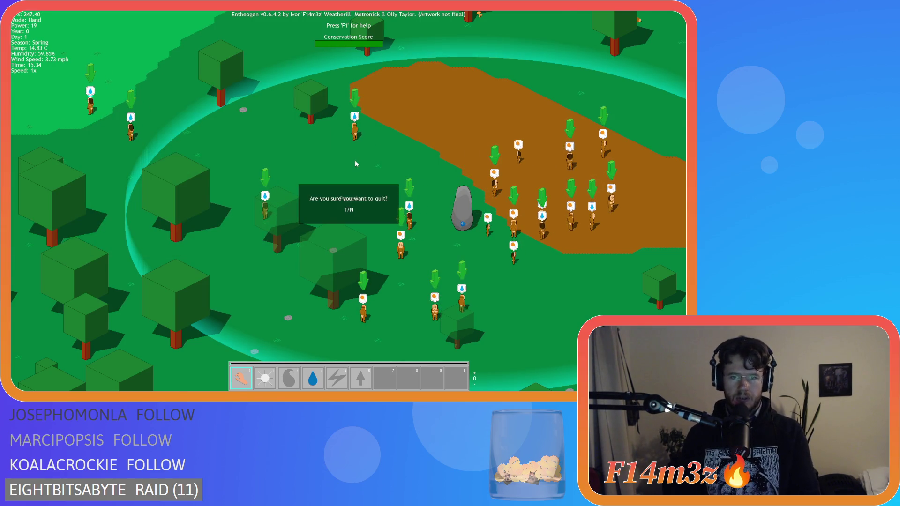
{"action": "key", "text": "y"}
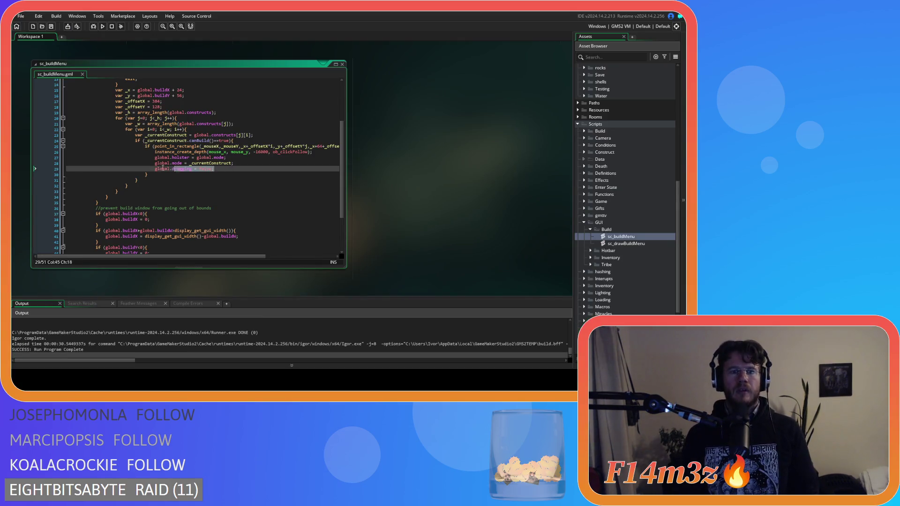
Delete line 29 'global.dragging = false;' from sc_buildMenu.
{"action": "left_click_drag", "start_coordinate": [214, 168], "coordinate": [26, 172]}
{"action": "key", "text": "Delete"}
{"action": "key", "text": "Delete"}
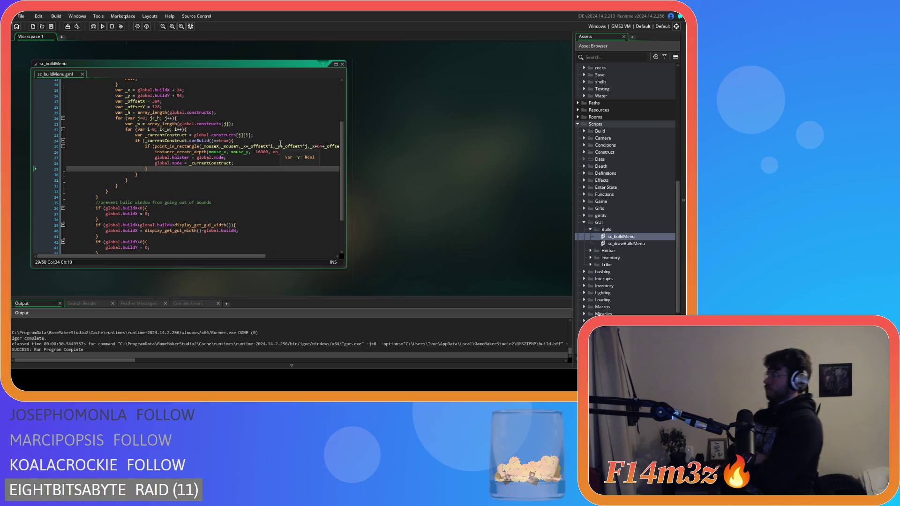
Expand Scripts > Camera in the Asset Browser, showing its five zoom scripts.
{"action": "scroll", "coordinate": [280, 143], "scroll_direction": "up", "scroll_amount": 4}
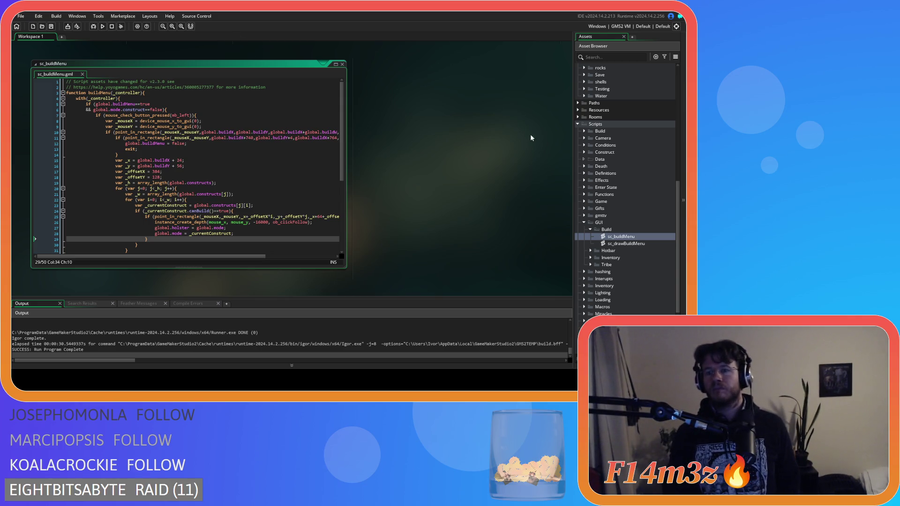
{"action": "left_click", "coordinate": [584, 138]}
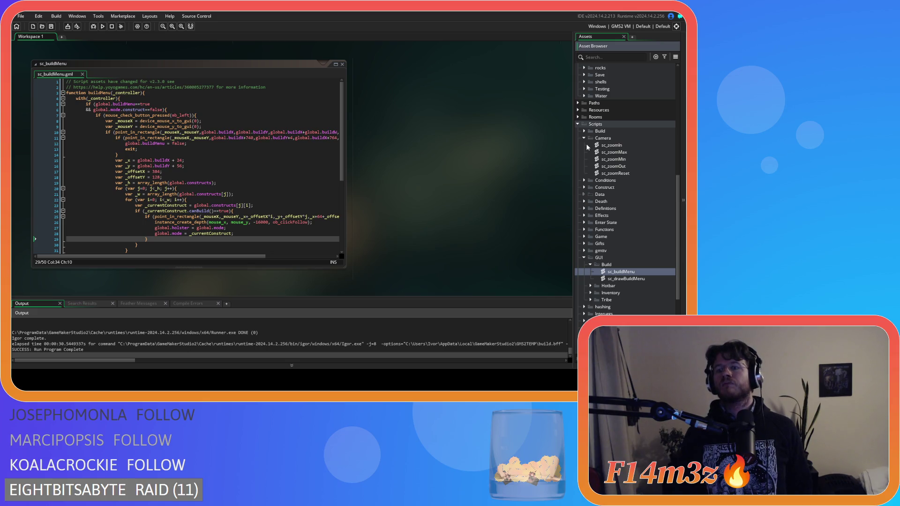
{"action": "scroll", "coordinate": [590, 145], "scroll_direction": "up", "scroll_amount": 10}
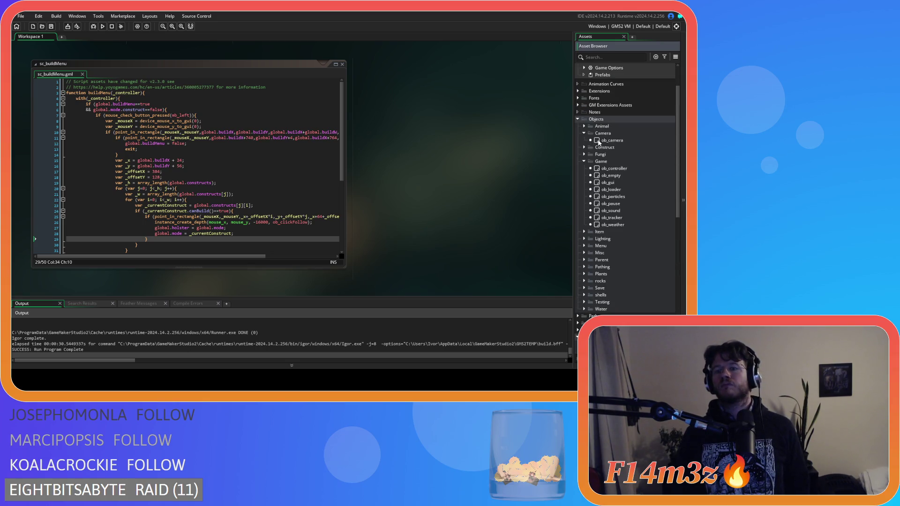
Open ob_camera with its Alarm 0, Alarm 1 and Alarm 2 event code.
{"action": "double_click", "coordinate": [610, 141]}
{"action": "scroll", "coordinate": [188, 133], "scroll_direction": "up", "scroll_amount": 3}
{"action": "left_click", "coordinate": [190, 89]}
{"action": "left_click", "coordinate": [190, 97]}
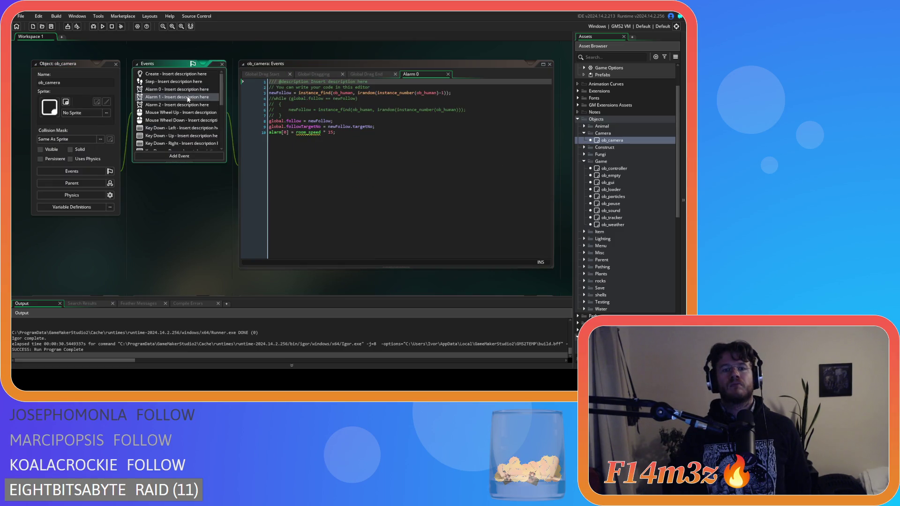
{"action": "left_click", "coordinate": [188, 105]}
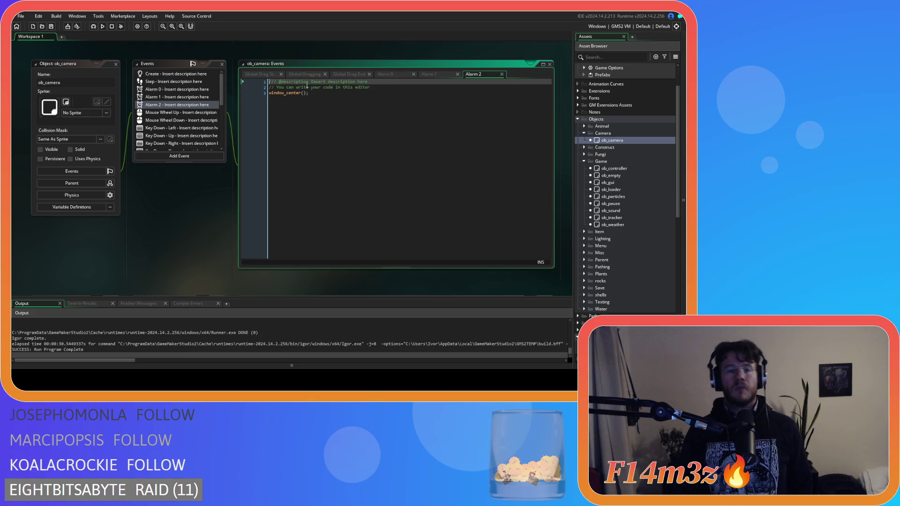
Return to Alarm 0 and select room_speed in its alarm[0] timer line.
{"action": "left_click", "coordinate": [427, 74]}
{"action": "left_click", "coordinate": [403, 74]}
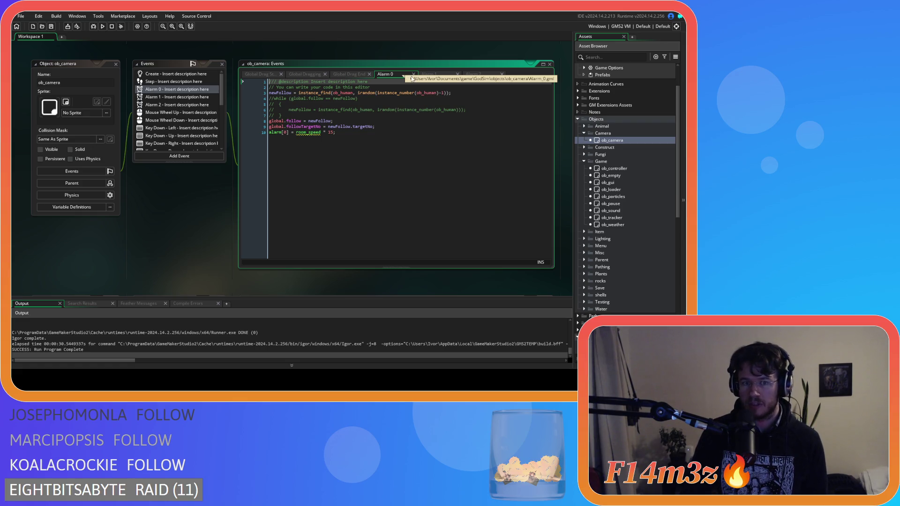
{"action": "mouse_move", "coordinate": [315, 133]}
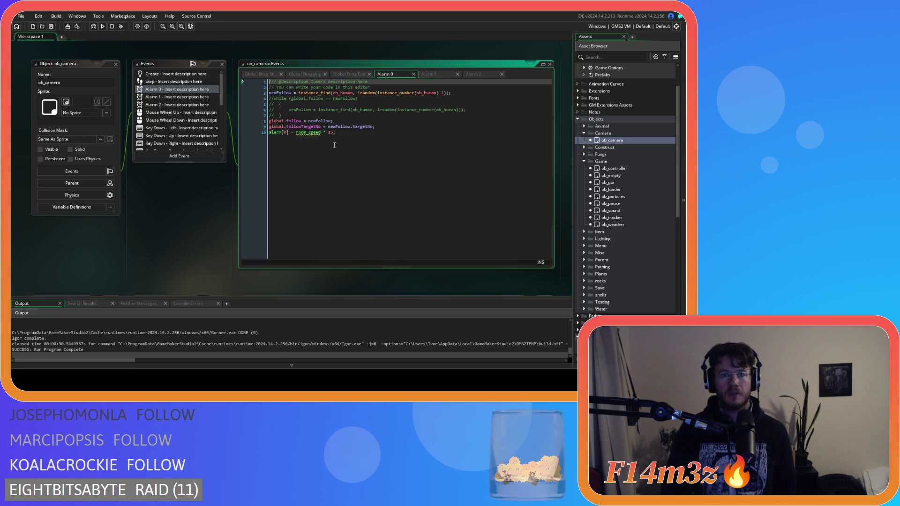
{"action": "double_click", "coordinate": [309, 132]}
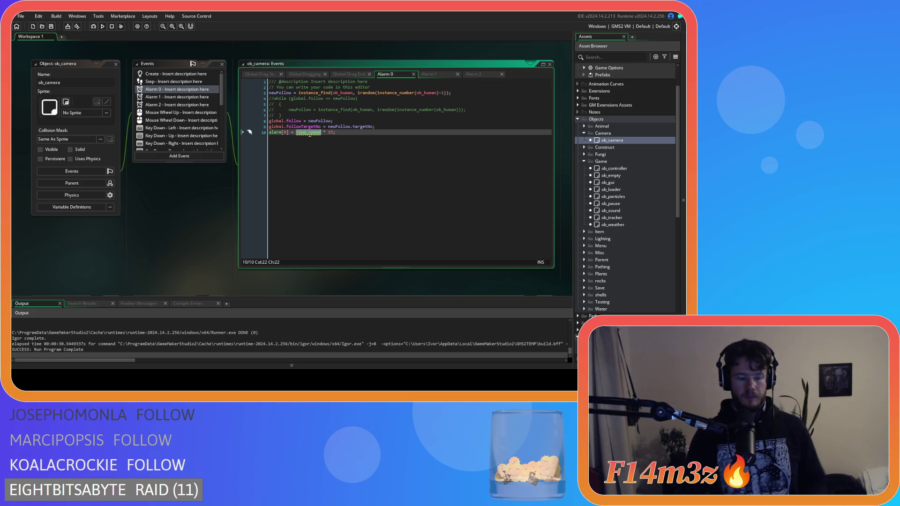
Replace room_speed with 60 so Alarm 0's timer reads alarm[0] = 60 * 15.
{"action": "type", "text": "60"}
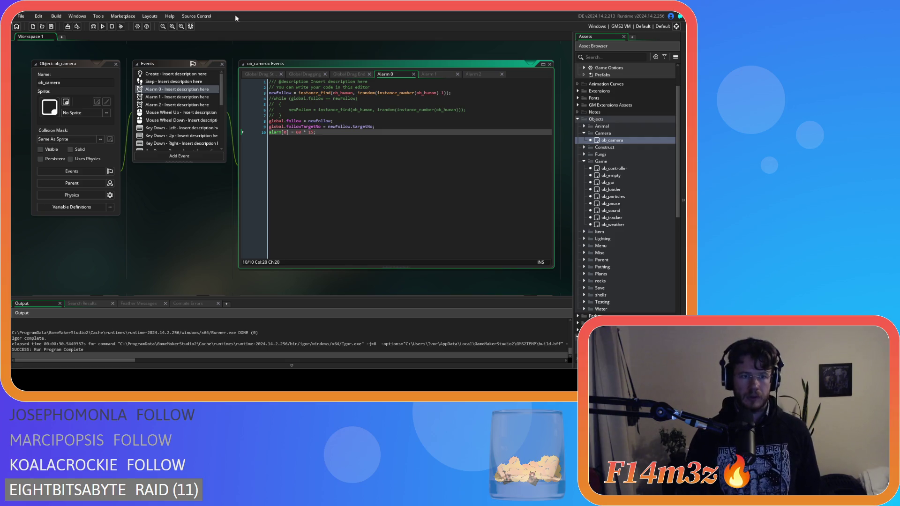
{"action": "left_click", "coordinate": [151, 104]}
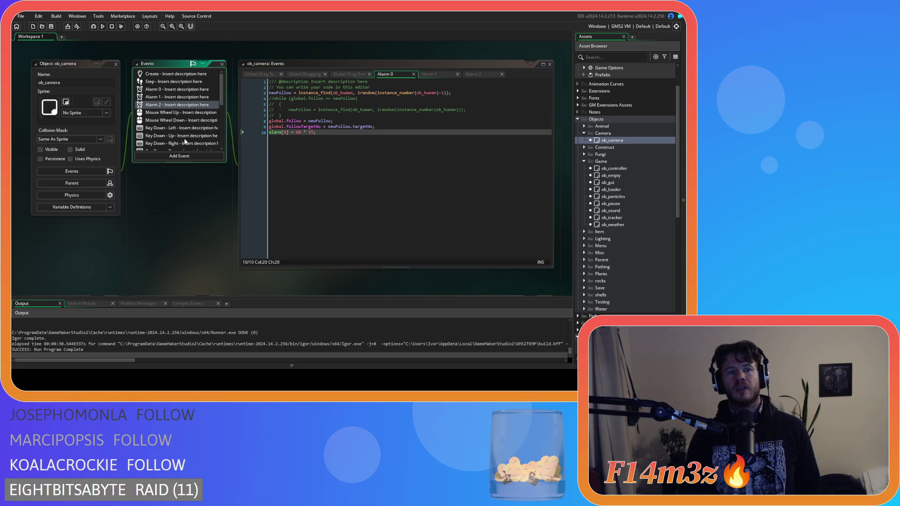
Review Global Drag Start's global.draggingDisabled logic from the top, then bring up Add Event's list.
{"action": "scroll", "coordinate": [181, 136], "scroll_direction": "down", "scroll_amount": 5}
{"action": "left_click", "coordinate": [181, 135]}
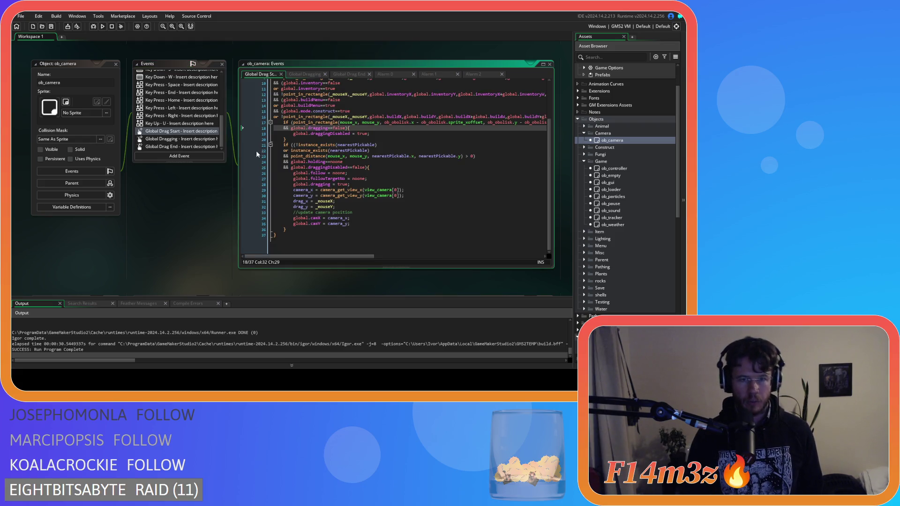
{"action": "scroll", "coordinate": [329, 152], "scroll_direction": "up", "scroll_amount": 3}
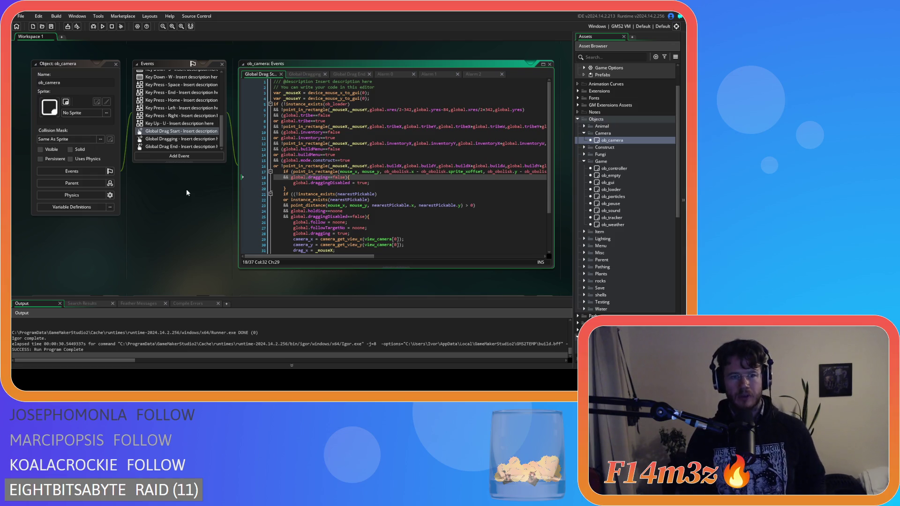
{"action": "left_click", "coordinate": [188, 157]}
Add an empty Alarm 3 event to ob_camera.
{"action": "mouse_move", "coordinate": [207, 193]}
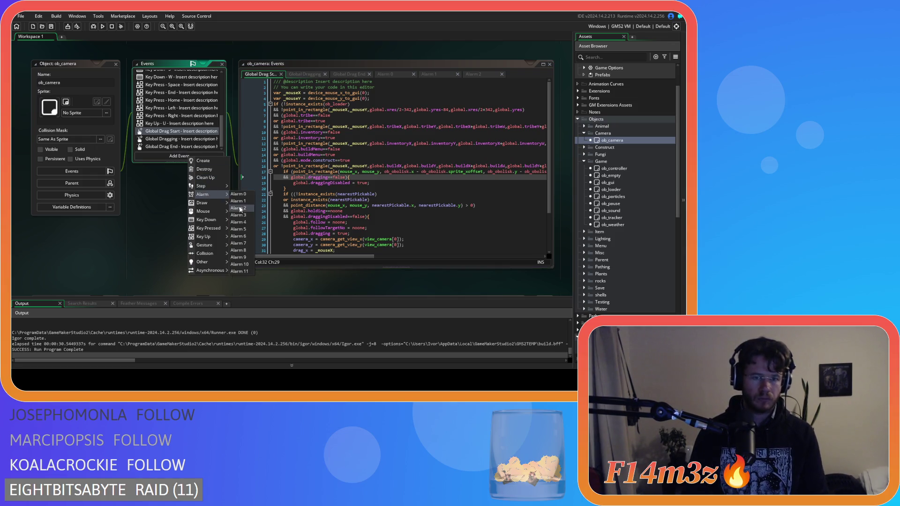
{"action": "left_click", "coordinate": [242, 220]}
{"action": "scroll", "coordinate": [178, 121], "scroll_direction": "down", "scroll_amount": 2}
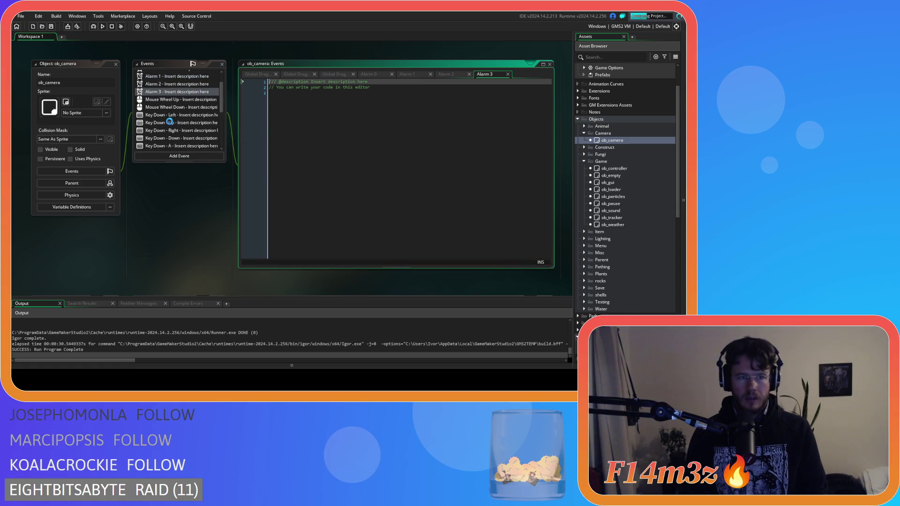
In Global Drag Start, add an alarm[3]<=0 condition line after line 5 and save.
{"action": "left_click", "coordinate": [179, 133]}
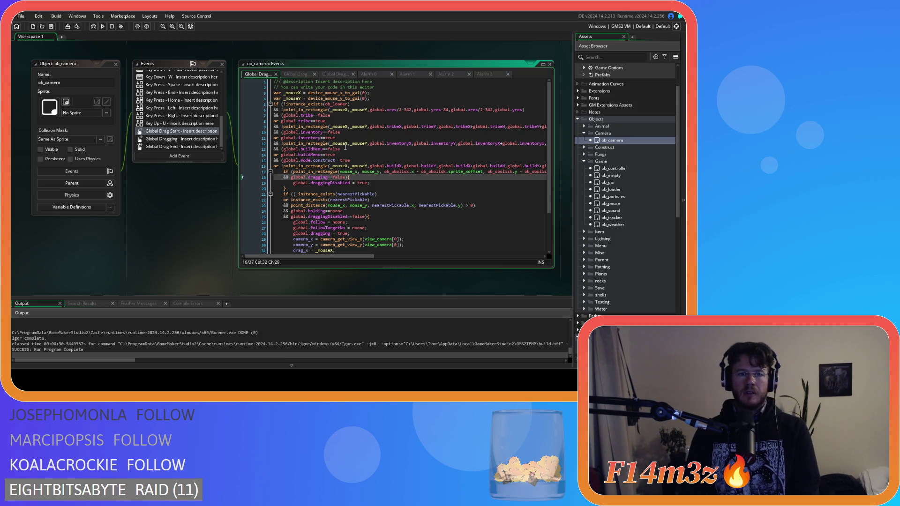
{"action": "left_click", "coordinate": [363, 105]}
{"action": "key", "text": "Return"}
{"action": "type", "text": "&&"}
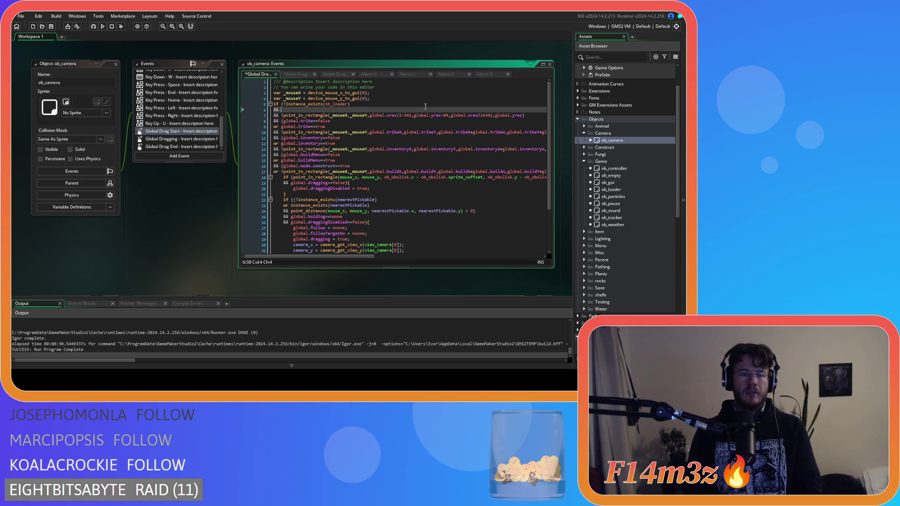
{"action": "type", "text": "alarm[3]<=0"}
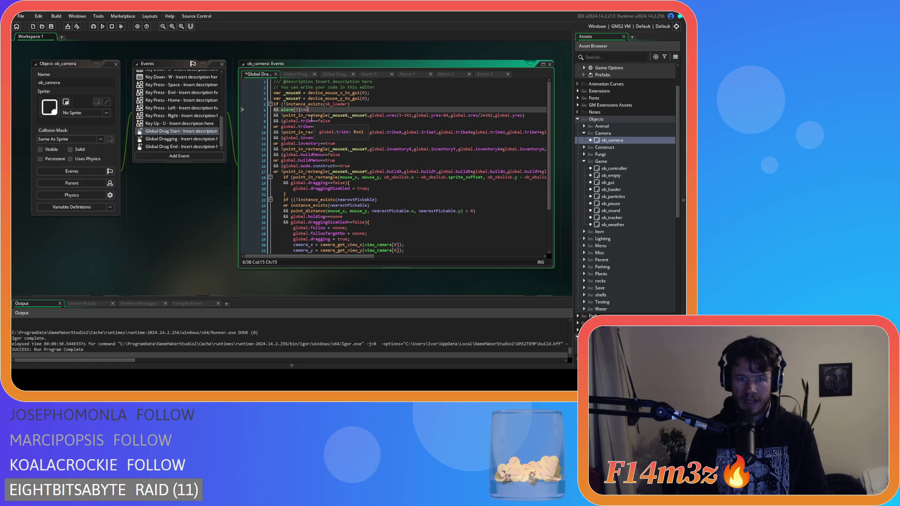
{"action": "key", "text": "ctrl+s"}
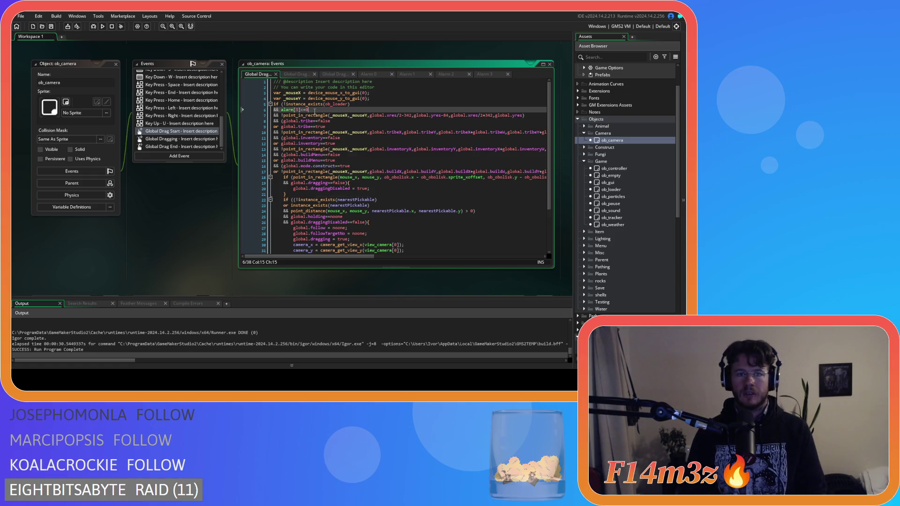
{"action": "scroll", "coordinate": [609, 210], "scroll_direction": "down", "scroll_amount": 8}
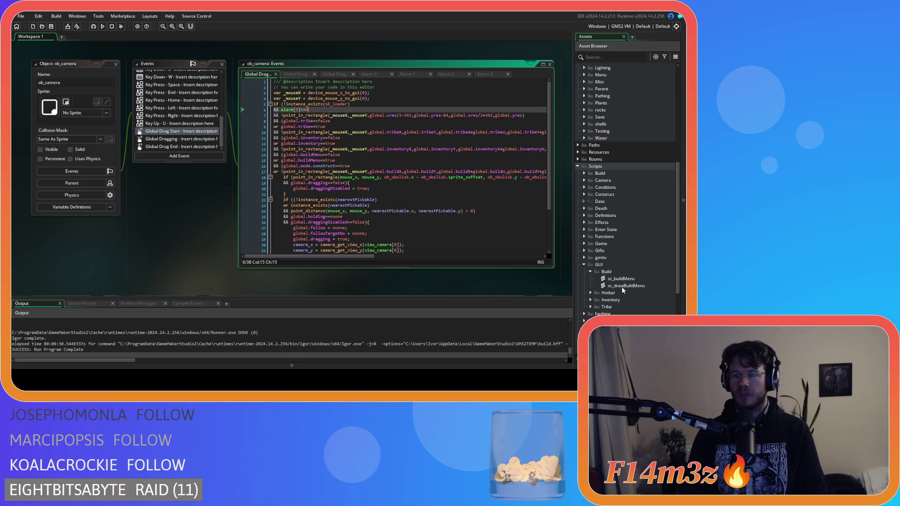
{"action": "double_click", "coordinate": [624, 279]}
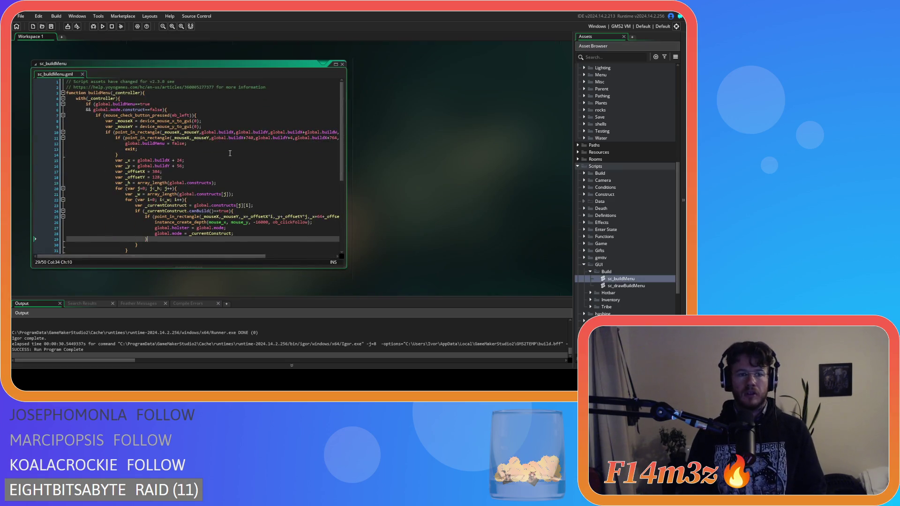
Add an 'ob_camera.alarm[3]' assignment after the global.mode line in sc_buildMenu, then run the game.
{"action": "scroll", "coordinate": [230, 154], "scroll_direction": "down", "scroll_amount": 3}
{"action": "left_click", "coordinate": [248, 178]}
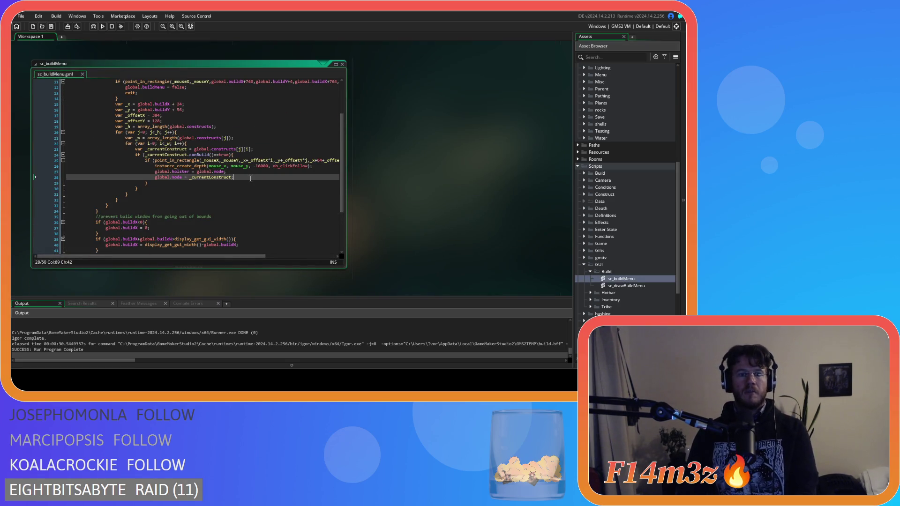
{"action": "key", "text": "Return"}
{"action": "type", "text": "ob_cam"}
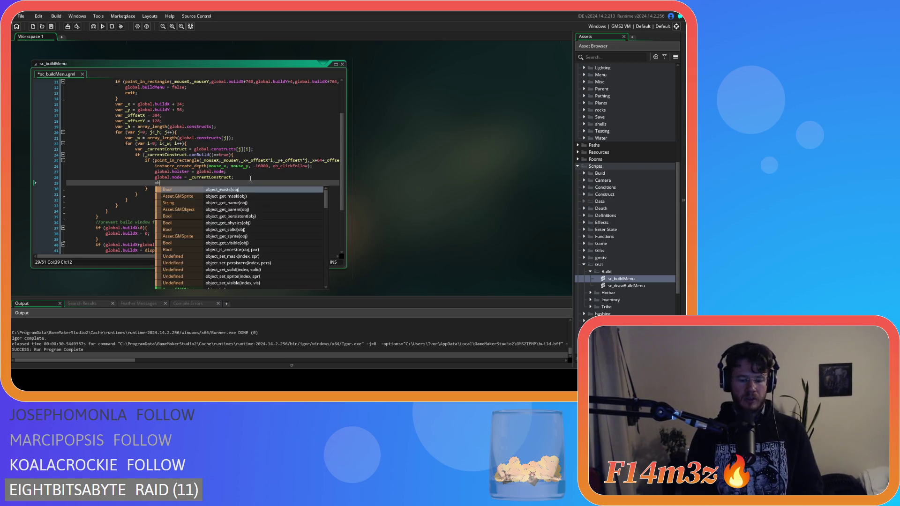
{"action": "key", "text": "Return"}
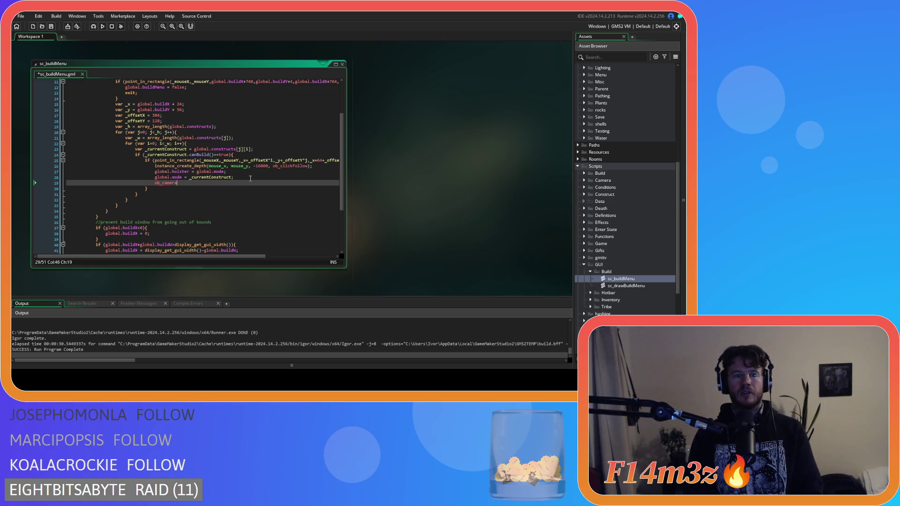
{"action": "type", "text": ".alar"}
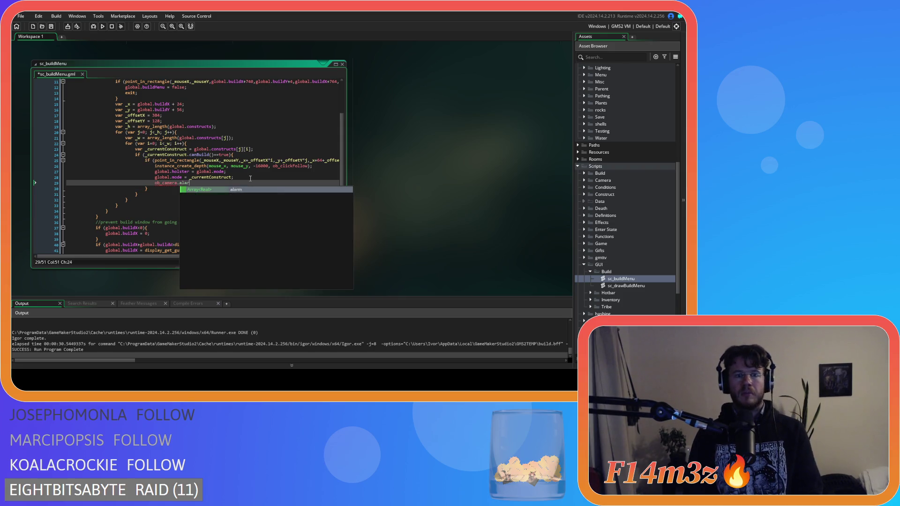
{"action": "key", "text": "Return"}
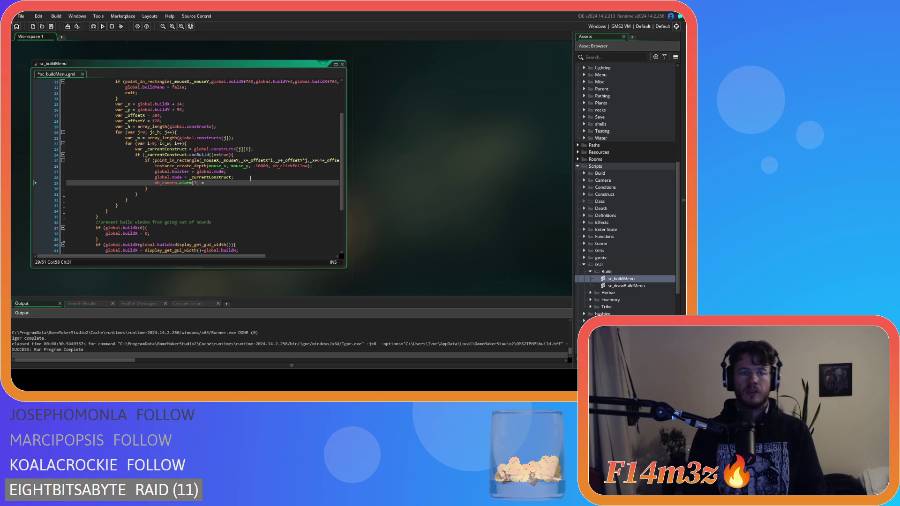
{"action": "key", "text": "F5"}
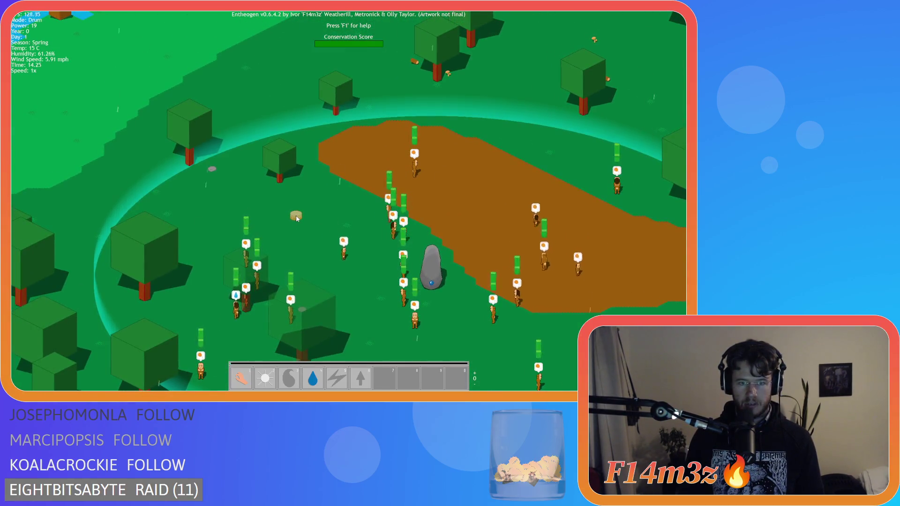
Pan the game camera across the map and pick Drum from the build menu.
{"action": "scroll", "coordinate": [297, 217], "scroll_direction": "down", "scroll_amount": 2}
{"action": "mouse_move", "coordinate": [297, 217]}
{"action": "left_mouse_down"}
{"action": "mouse_move", "coordinate": [264, 184]}
{"action": "mouse_move", "coordinate": [296, 114]}
{"action": "mouse_move", "coordinate": [364, 109]}
{"action": "left_mouse_up"}
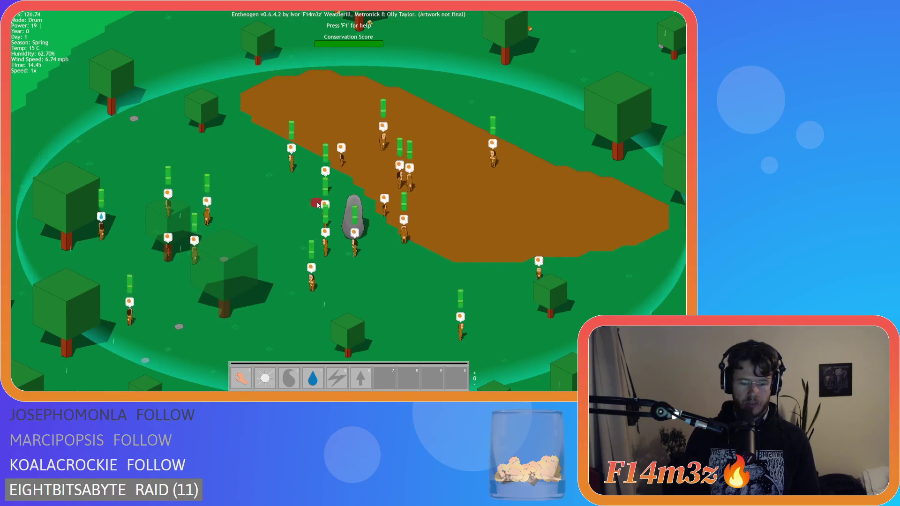
{"action": "key", "text": "b"}
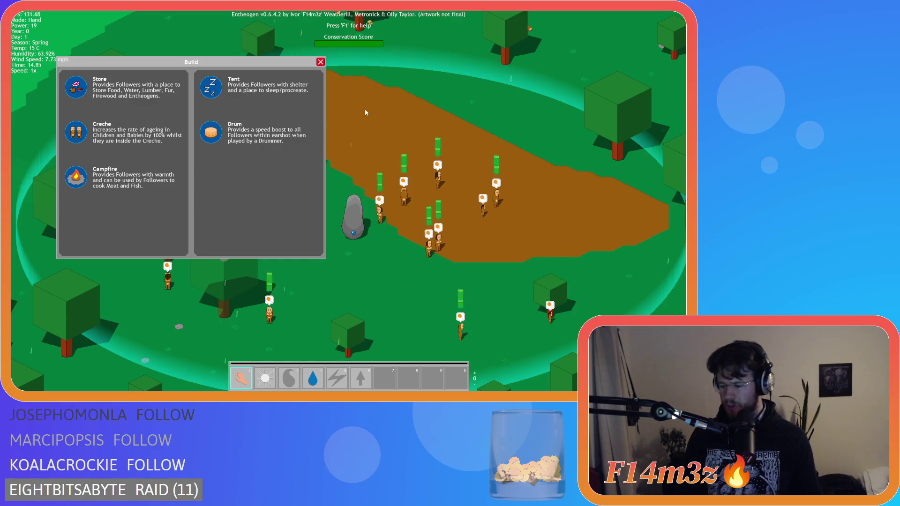
{"action": "left_click", "coordinate": [212, 139]}
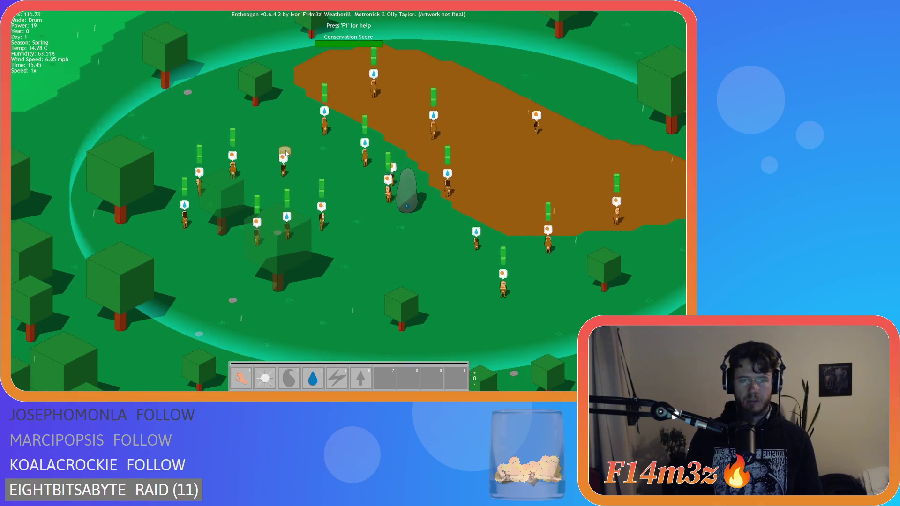
Pick Drum again, drag the map while holding it, then close the menu and request quit.
{"action": "key", "text": "b"}
{"action": "left_click", "coordinate": [212, 136]}
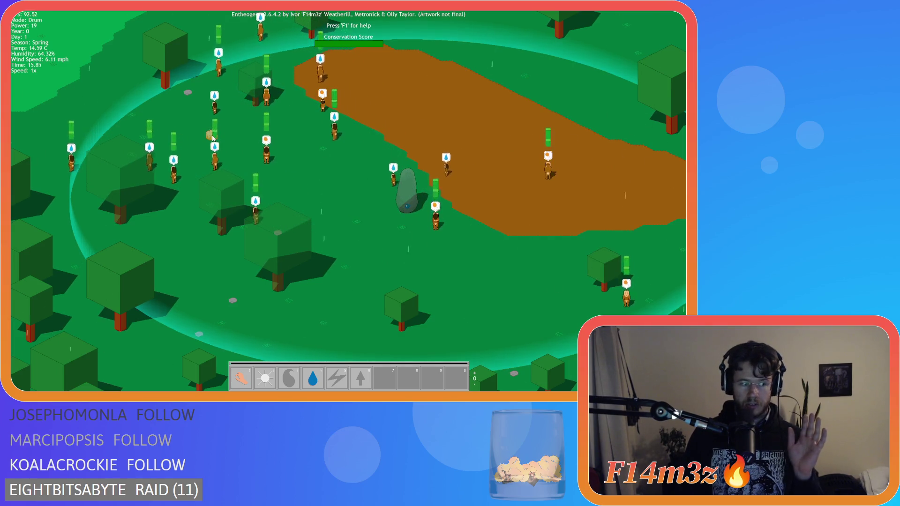
{"action": "mouse_move", "coordinate": [213, 137]}
{"action": "left_mouse_down"}
{"action": "mouse_move", "coordinate": [478, 227]}
{"action": "mouse_move", "coordinate": [338, 168]}
{"action": "mouse_move", "coordinate": [253, 146]}
{"action": "left_mouse_up"}
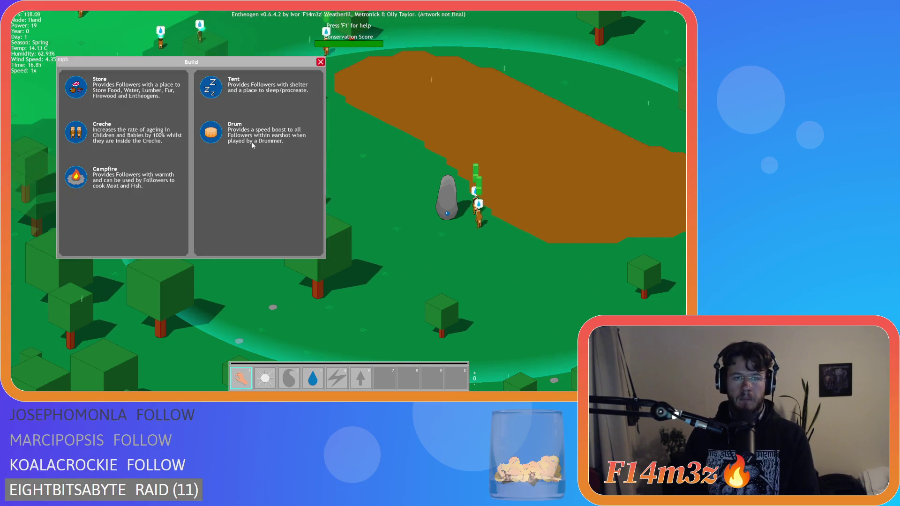
{"action": "key", "text": "b"}
{"action": "key", "text": "Escape"}
{"action": "key", "text": "Escape"}
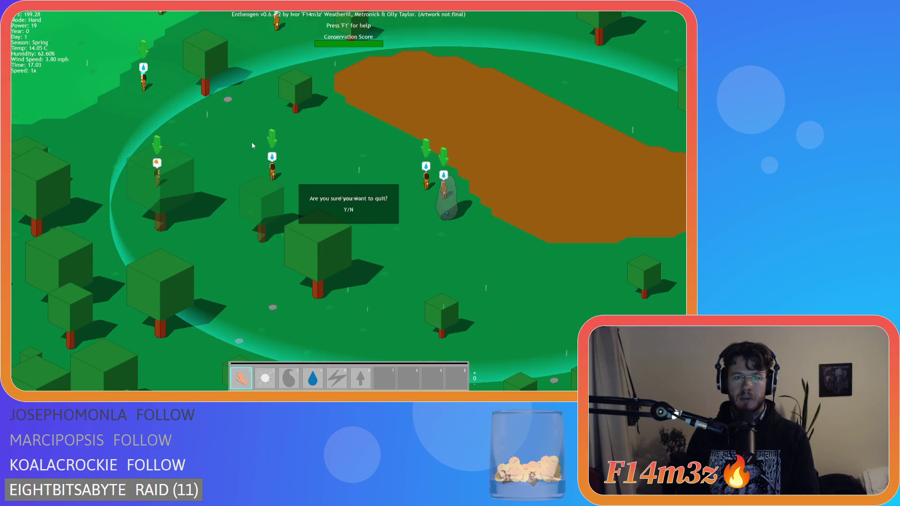
Confirm quitting, set the line 29 alarm delay to 60, and rerun the game.
{"action": "key", "text": "y"}
{"action": "double_click", "coordinate": [208, 184]}
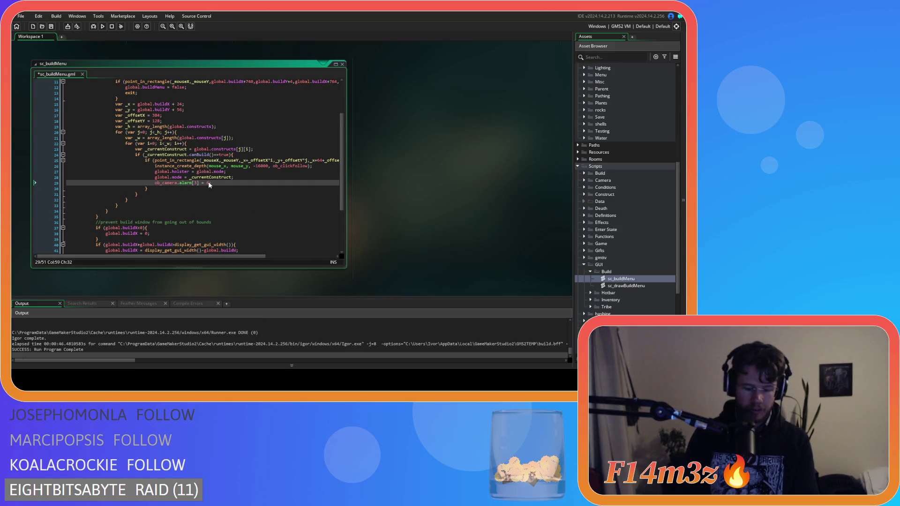
{"action": "type", "text": "6"}
{"action": "key", "text": "F5"}
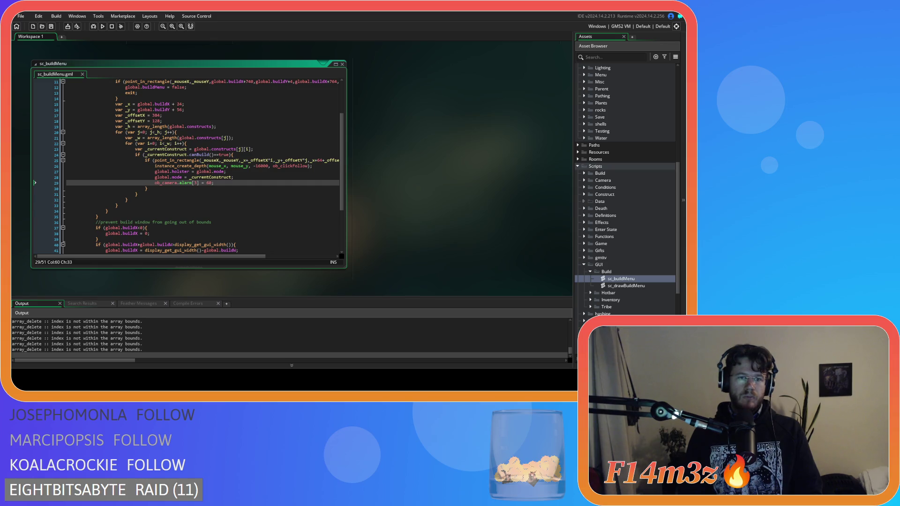
Bring the game forward, recentre the camera on the followers, and pick Drum.
{"action": "key", "text": "alt+Tab"}
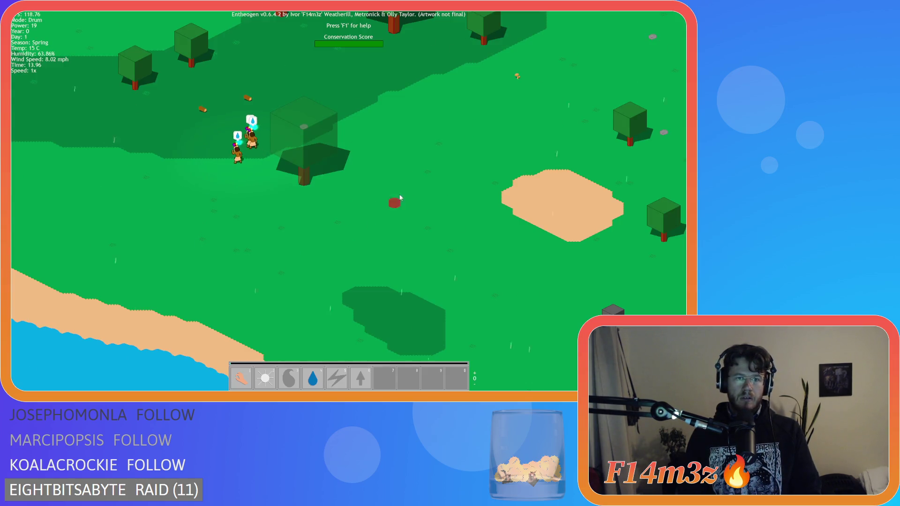
{"action": "key", "text": "b"}
{"action": "key", "text": "b"}
{"action": "key", "text": "Home"}
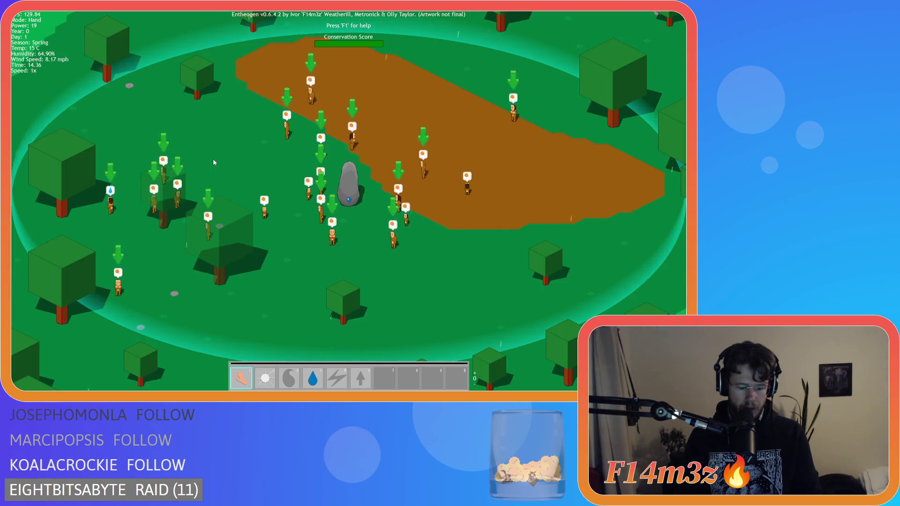
{"action": "key", "text": "b"}
{"action": "left_click", "coordinate": [210, 133]}
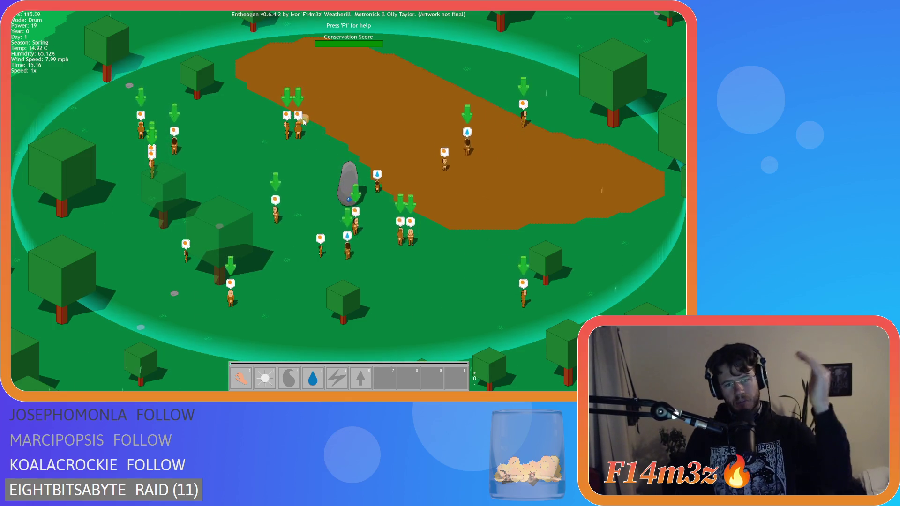
Pick Tent from the build menu, then cancel the placement and close the menu.
{"action": "key", "text": "b"}
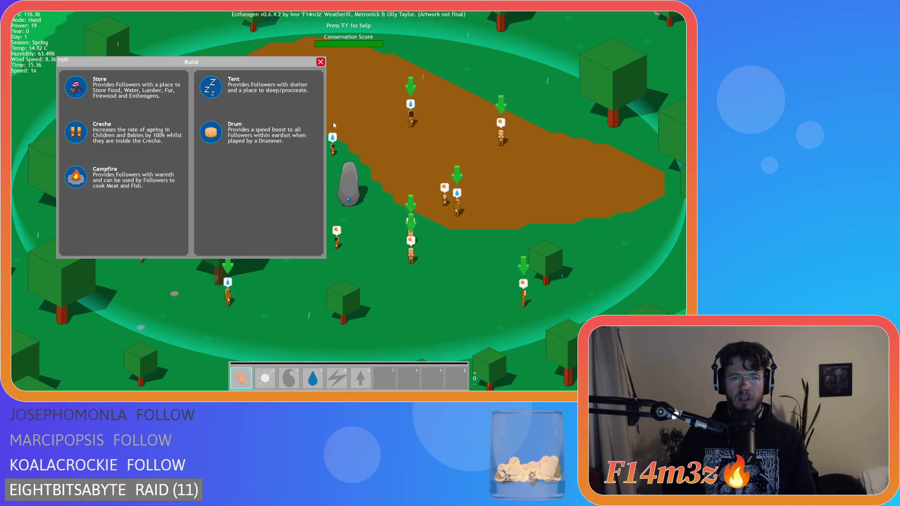
{"action": "left_click", "coordinate": [214, 93]}
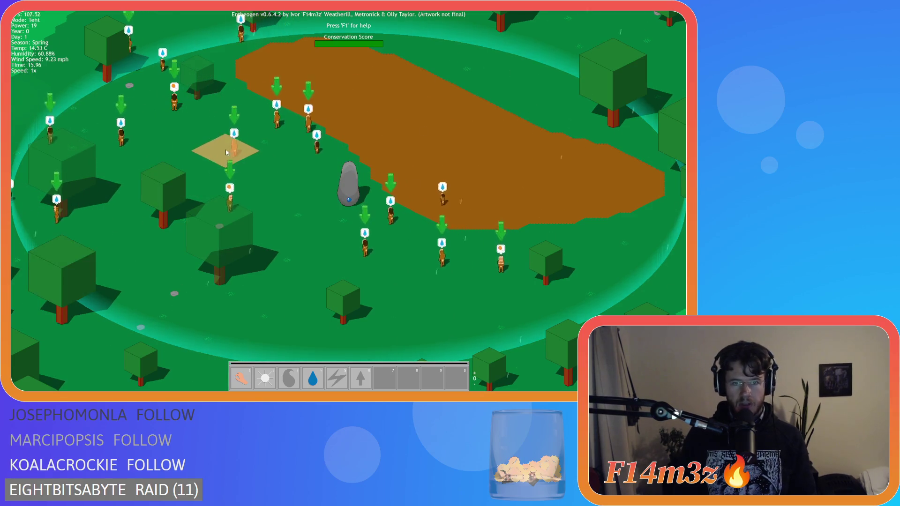
{"action": "right_click", "coordinate": [227, 148]}
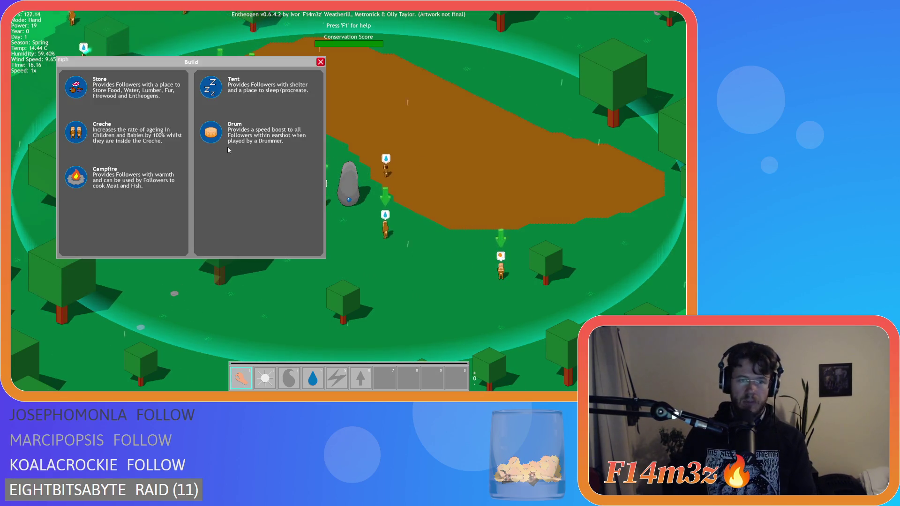
{"action": "right_click", "coordinate": [268, 147]}
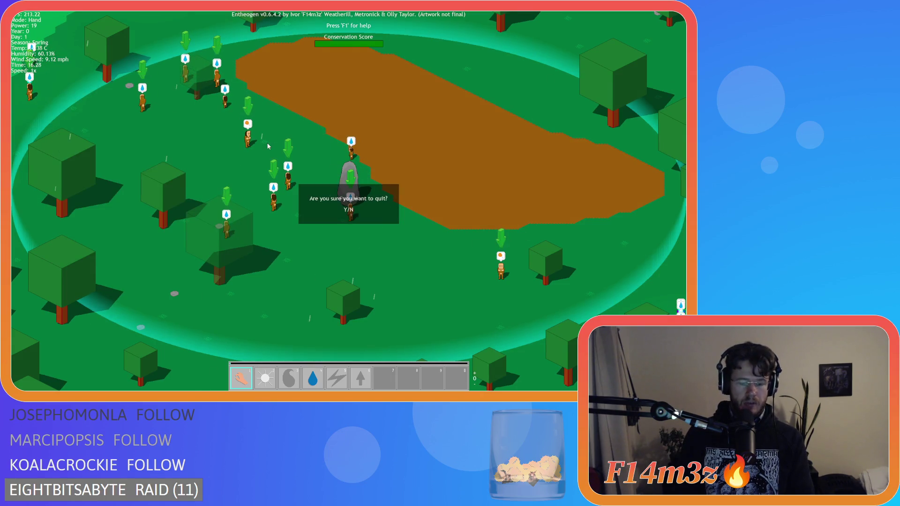
Confirm quitting, change the camera alarm delay to 2, and relaunch the game.
{"action": "key", "text": "y"}
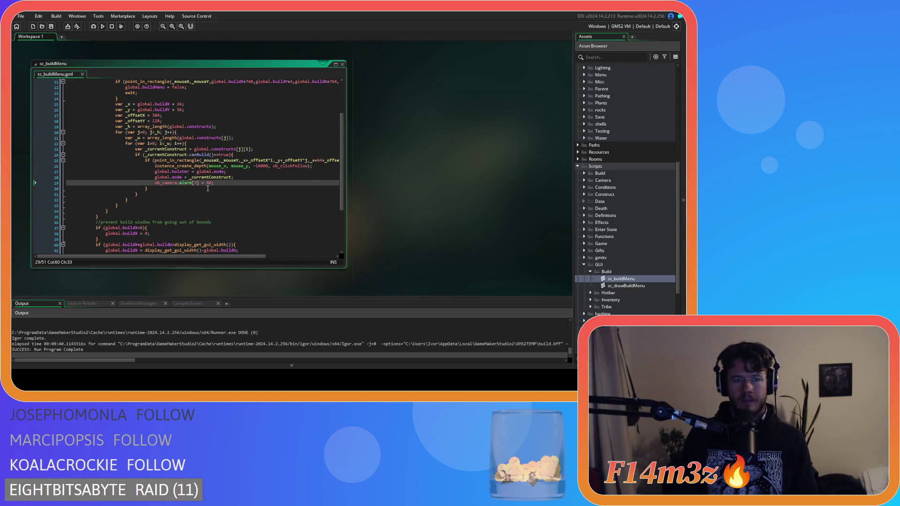
{"action": "type", "text": "2"}
{"action": "key", "text": "F5"}
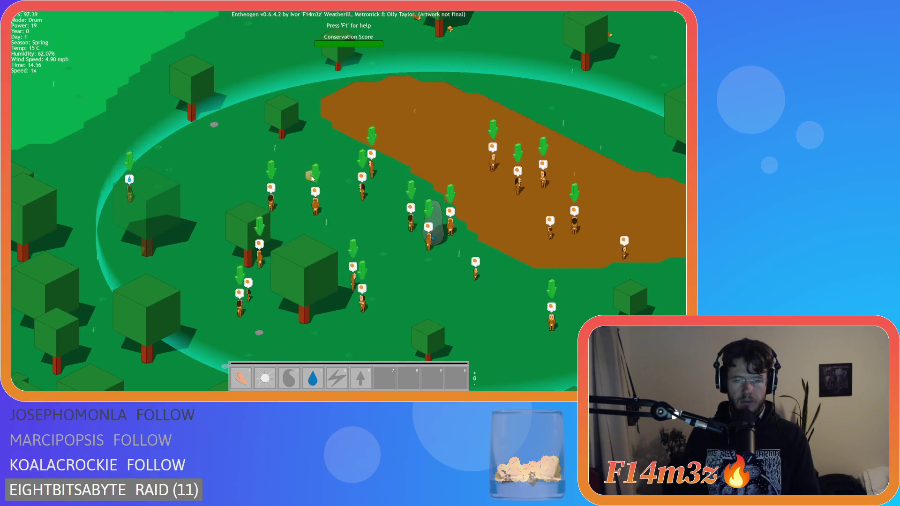
Toggle the build menu to try Drum placement, then quit the game confirming with Y.
{"action": "key", "text": "b"}
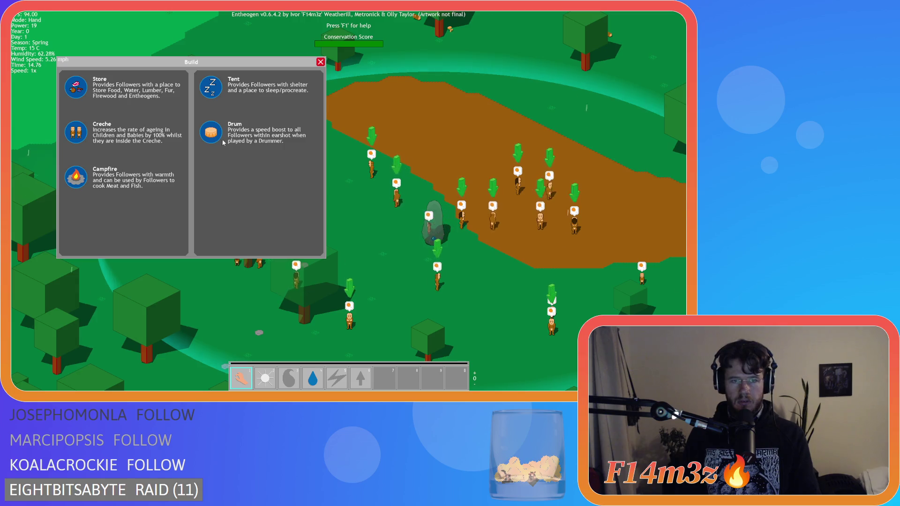
{"action": "key", "text": "b"}
{"action": "key", "text": "b"}
{"action": "key", "text": "b"}
{"action": "key", "text": "Escape"}
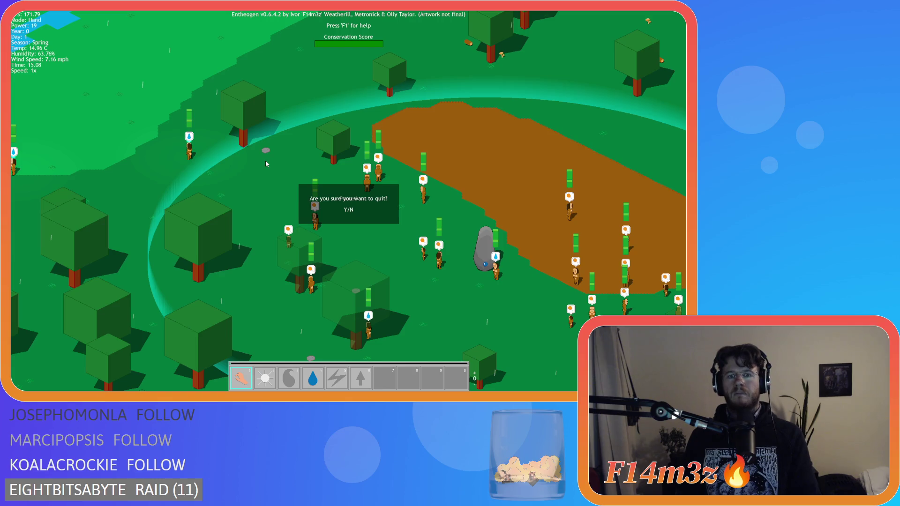
{"action": "key", "text": "y"}
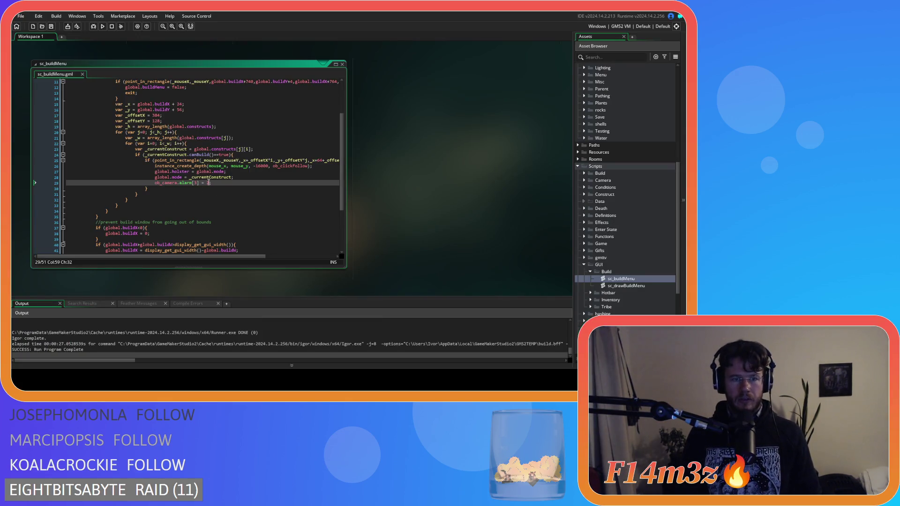
Change the line 29 alarm value to 3 and scroll the Asset Browser to the Objects folders.
{"action": "type", "text": "3"}
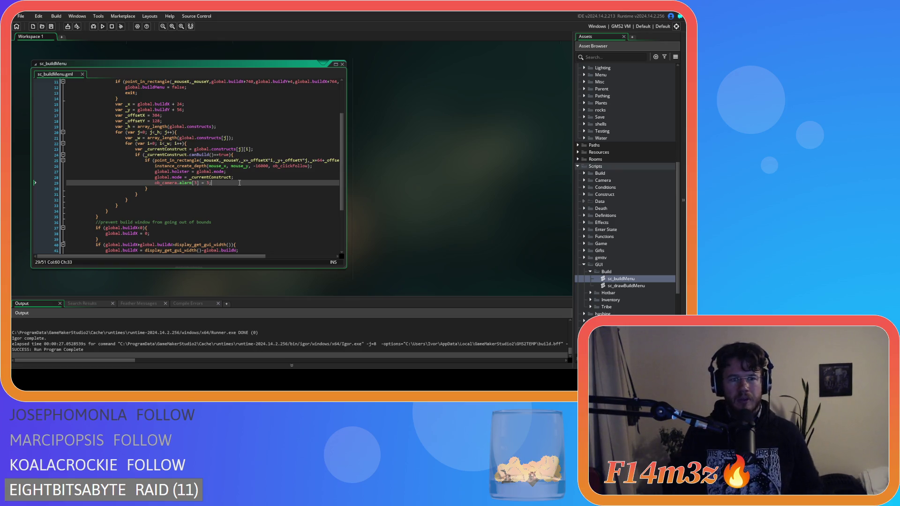
{"action": "scroll", "coordinate": [602, 215], "scroll_direction": "down", "scroll_amount": 3}
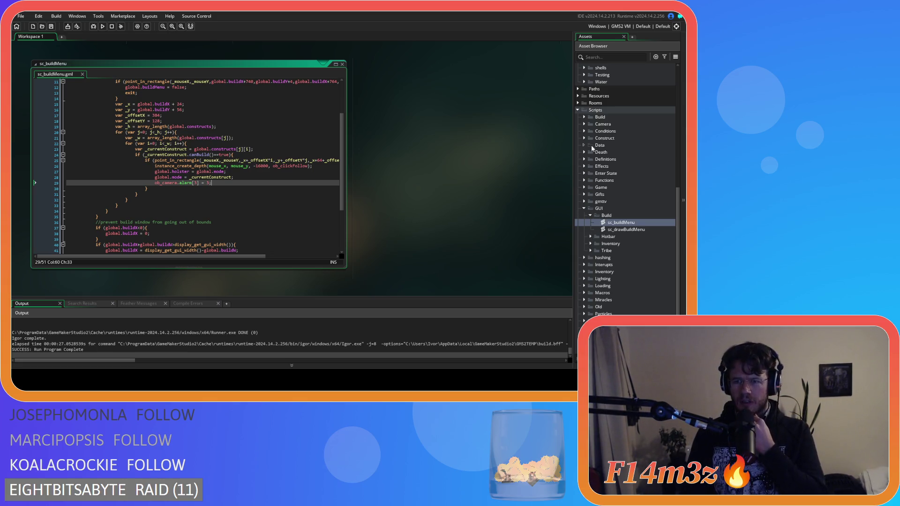
{"action": "scroll", "coordinate": [594, 149], "scroll_direction": "up", "scroll_amount": 5}
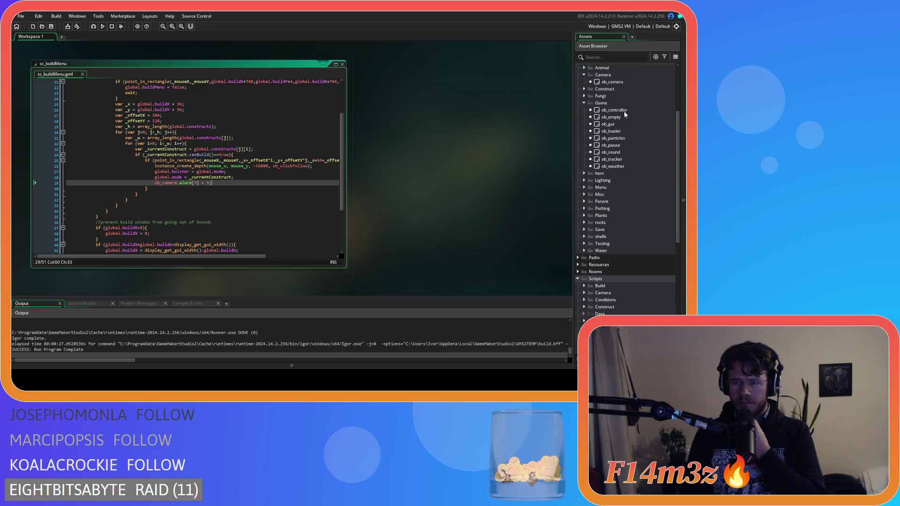
Expand Objects > Menu and open the ob_creator object editor.
{"action": "left_click", "coordinate": [584, 187]}
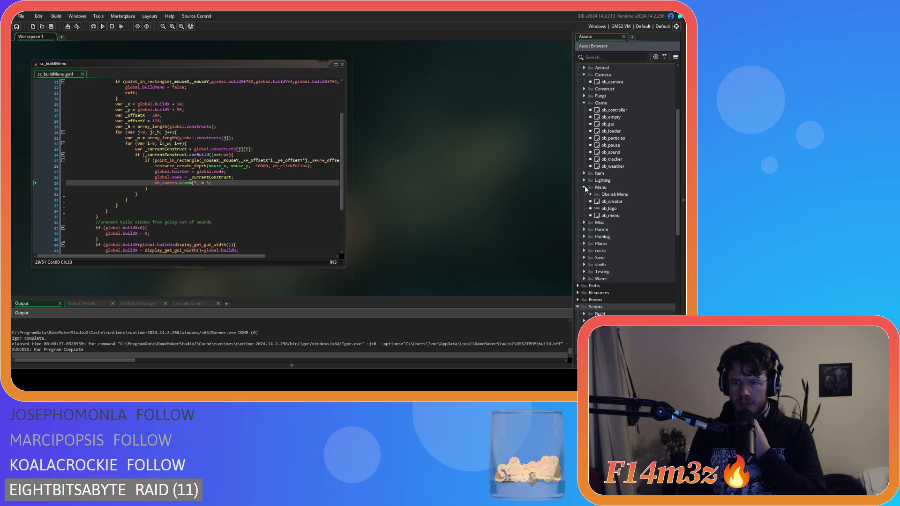
{"action": "left_click", "coordinate": [617, 216]}
{"action": "double_click", "coordinate": [617, 202]}
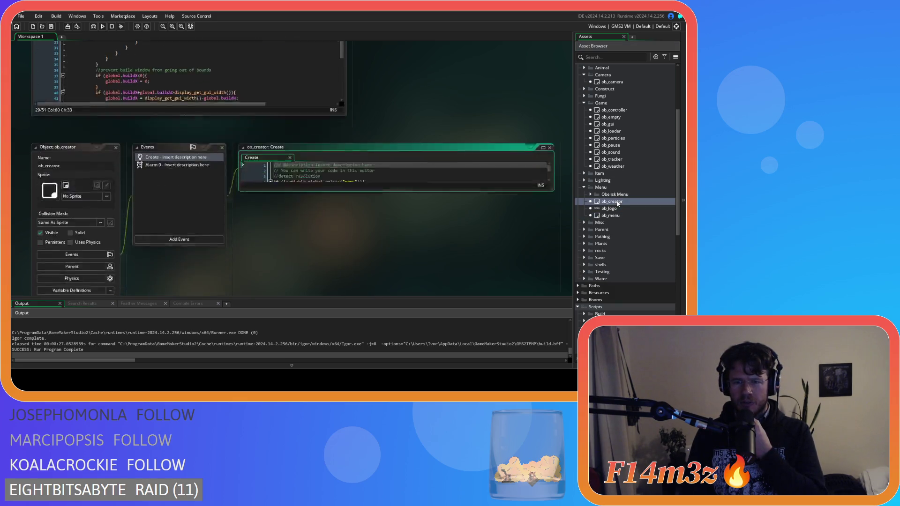
Review the gesture_drag_time line in ob_creator's Create code and its documentation.
{"action": "scroll", "coordinate": [437, 137], "scroll_direction": "down", "scroll_amount": 10}
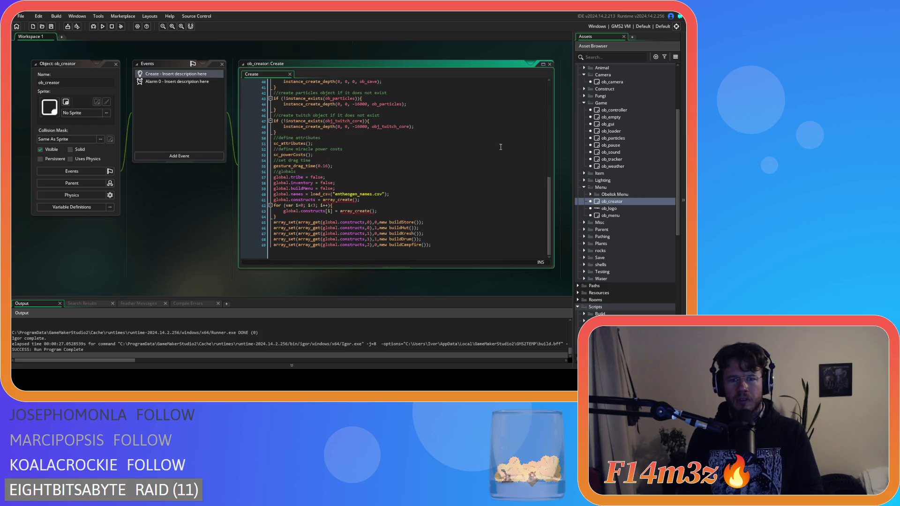
{"action": "left_click", "coordinate": [351, 162]}
{"action": "left_click", "coordinate": [371, 172]}
{"action": "left_click", "coordinate": [379, 168]}
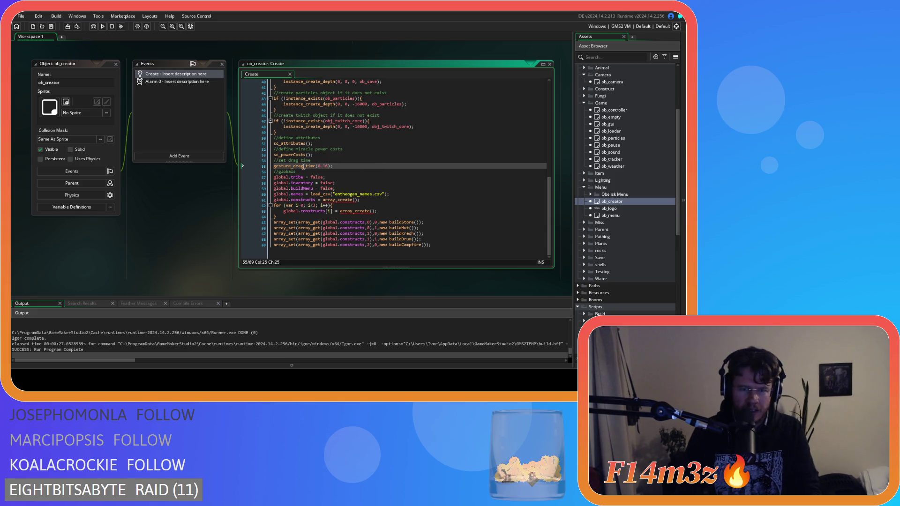
{"action": "mouse_move", "coordinate": [303, 167]}
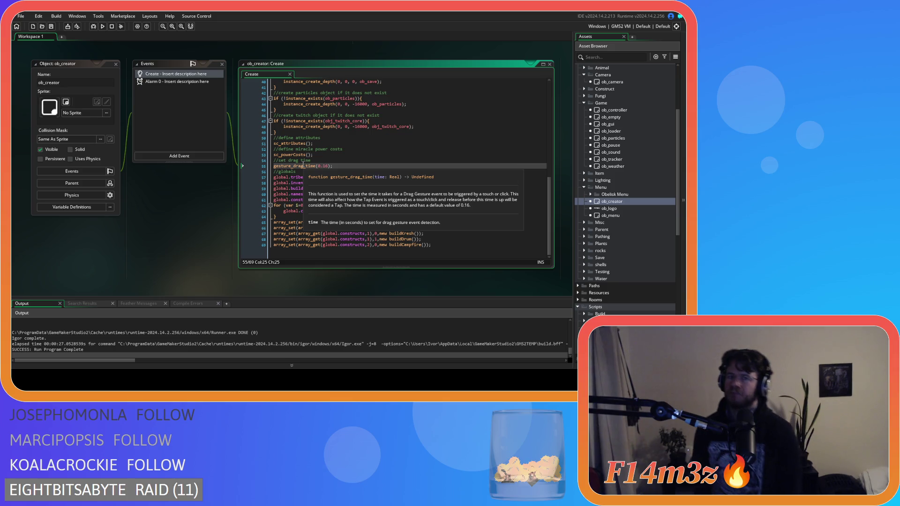
{"action": "scroll", "coordinate": [282, 165], "scroll_direction": "down", "scroll_amount": 5}
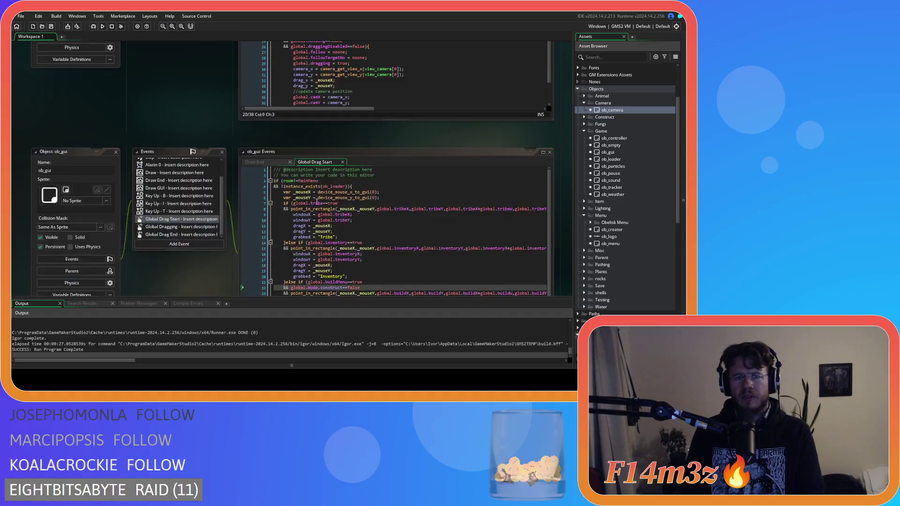
Delete the '&& alarm[3]<=0' condition from ob_camera's Global Drag Start check.
{"action": "scroll", "coordinate": [232, 180], "scroll_direction": "up", "scroll_amount": 1}
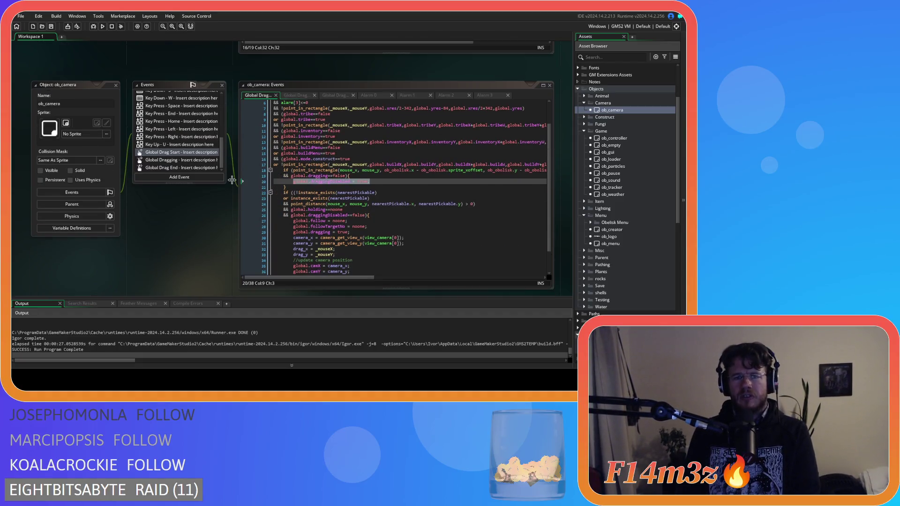
{"action": "left_click", "coordinate": [353, 170]}
{"action": "scroll", "coordinate": [354, 172], "scroll_direction": "up", "scroll_amount": 2}
{"action": "scroll", "coordinate": [353, 173], "scroll_direction": "down", "scroll_amount": 1}
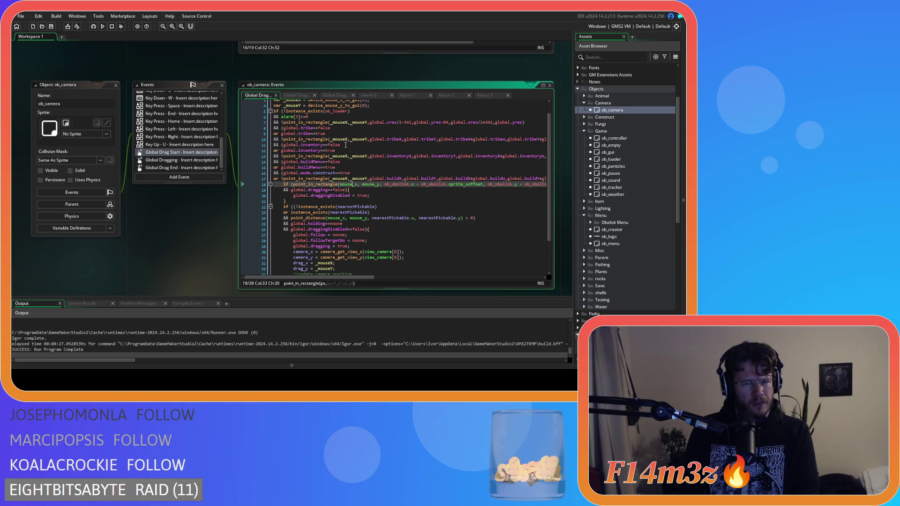
{"action": "left_click_drag", "start_coordinate": [330, 116], "coordinate": [274, 117]}
{"action": "key", "text": "BackSpace"}
{"action": "key", "text": "BackSpace"}
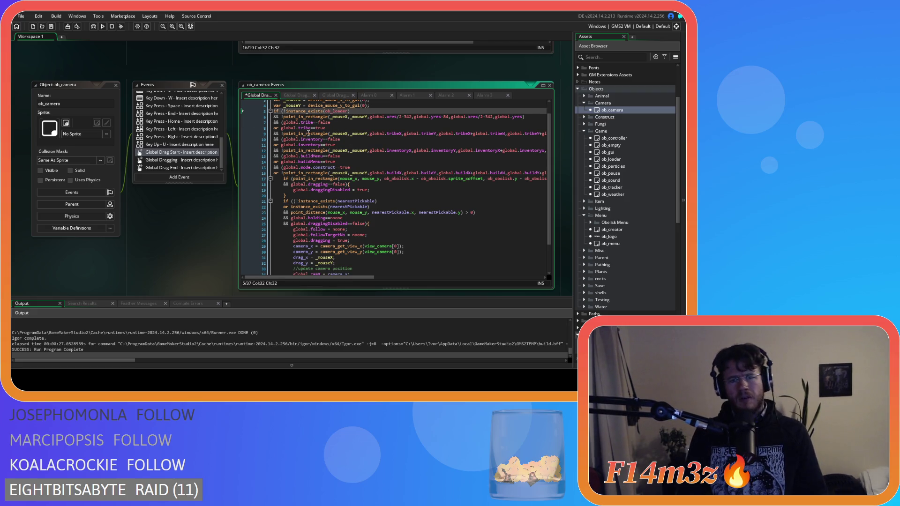
{"action": "scroll", "coordinate": [245, 164], "scroll_direction": "down", "scroll_amount": 3}
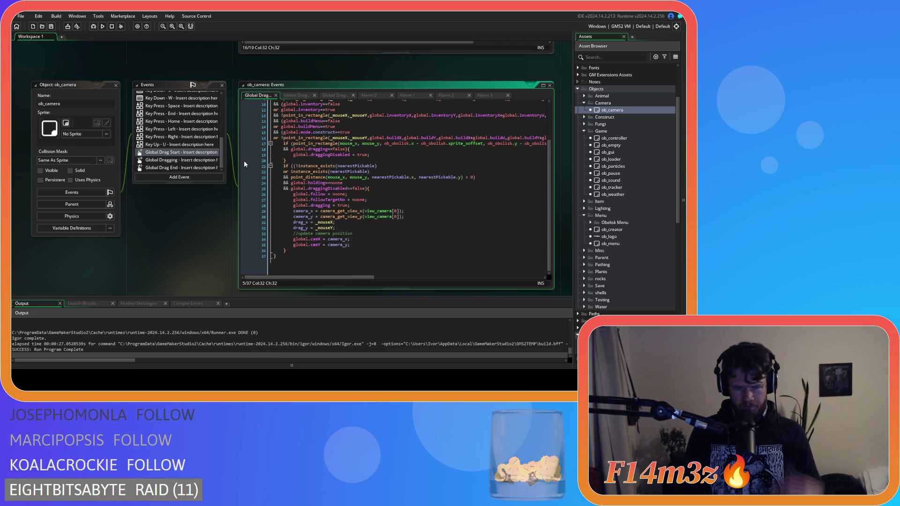
{"action": "scroll", "coordinate": [243, 161], "scroll_direction": "down", "scroll_amount": 5}
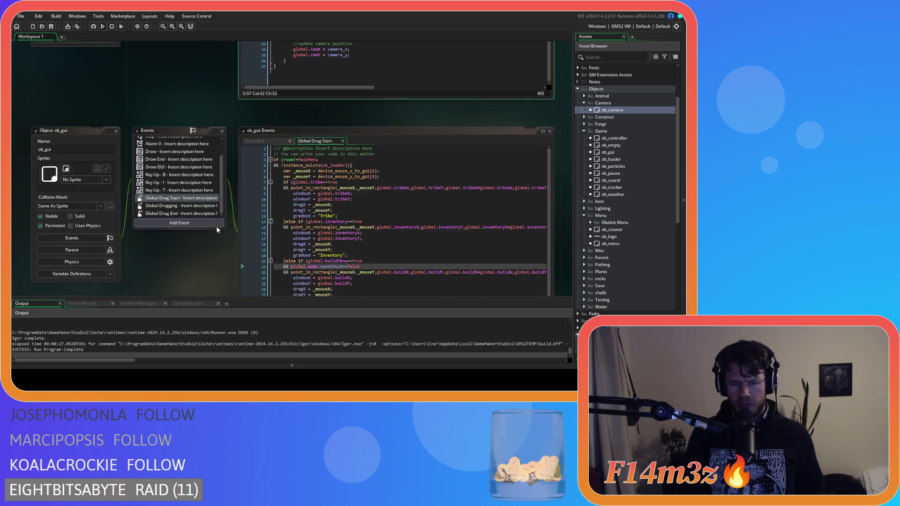
{"action": "scroll", "coordinate": [216, 229], "scroll_direction": "down", "scroll_amount": 3}
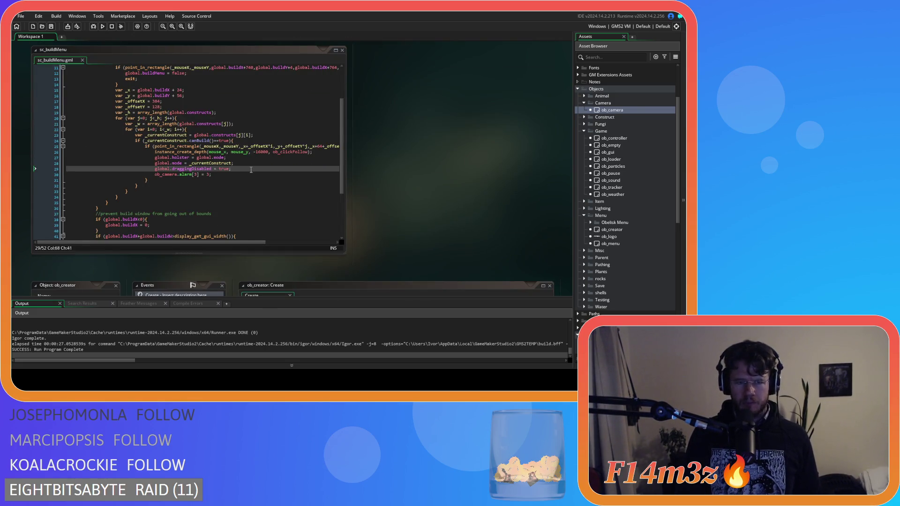
Select the global.draggingDisabled = true line in sc_buildMenu.
{"action": "scroll", "coordinate": [251, 170], "scroll_direction": "down", "scroll_amount": 4}
{"action": "scroll", "coordinate": [304, 167], "scroll_direction": "up", "scroll_amount": 4}
{"action": "left_click_drag", "start_coordinate": [241, 183], "coordinate": [63, 187]}
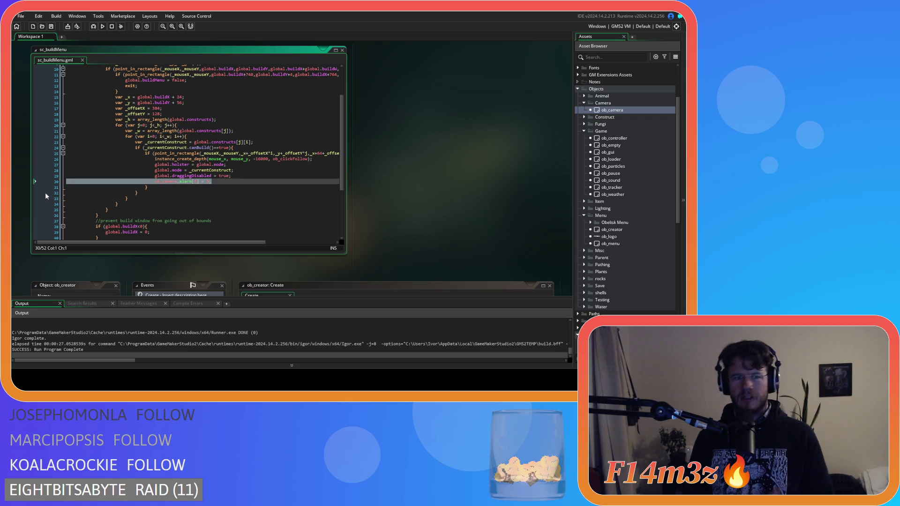
{"action": "left_click", "coordinate": [216, 182]}
{"action": "left_click_drag", "start_coordinate": [232, 176], "coordinate": [153, 176]}
{"action": "key", "text": "ctrl+c"}
Open ob_camera's editor and its Alarm 3 event code.
{"action": "middle_click", "coordinate": [165, 181]}
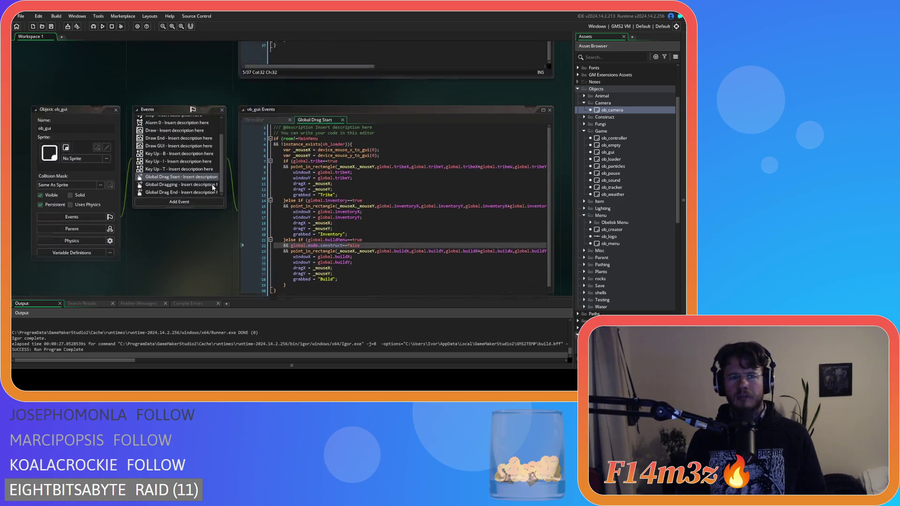
{"action": "scroll", "coordinate": [185, 169], "scroll_direction": "up", "scroll_amount": 2}
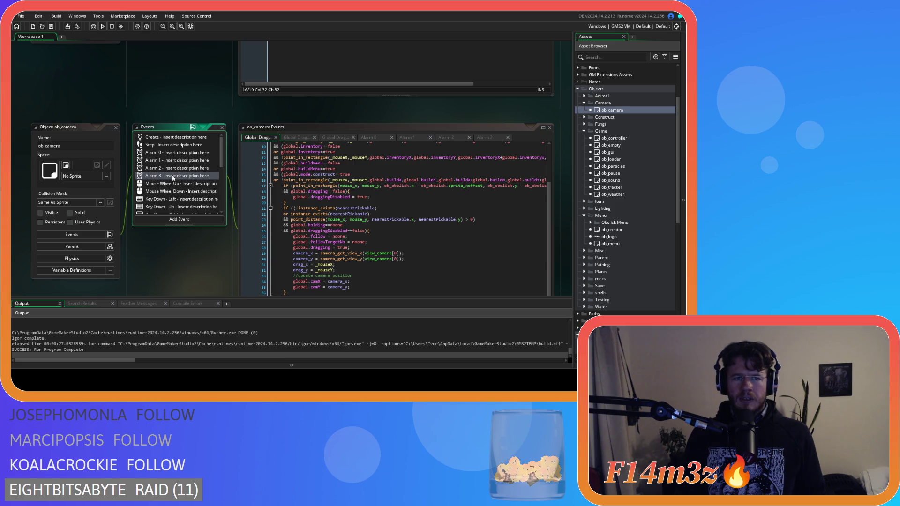
{"action": "left_click", "coordinate": [173, 177]}
Add 'global.draggingDisabled = false;' on line 3 of ob_camera's Alarm 3 event.
{"action": "left_click", "coordinate": [300, 180]}
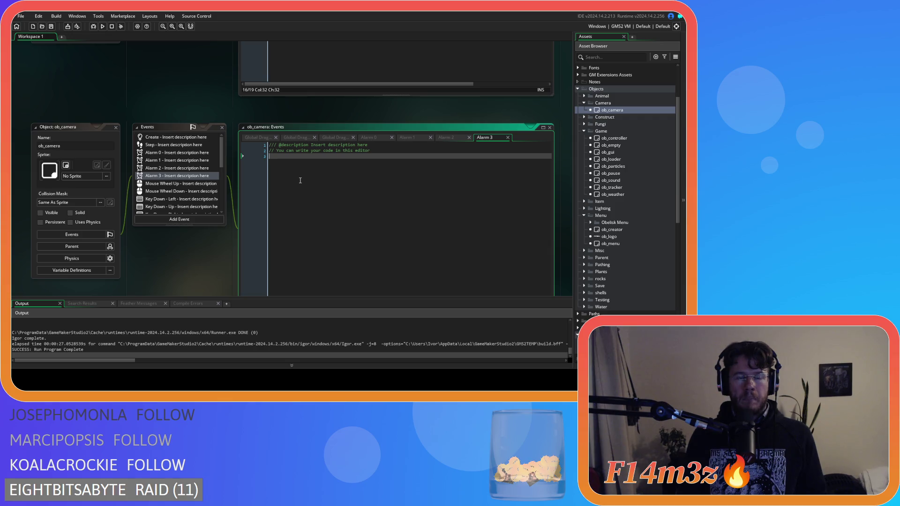
{"action": "key", "text": "ctrl+v"}
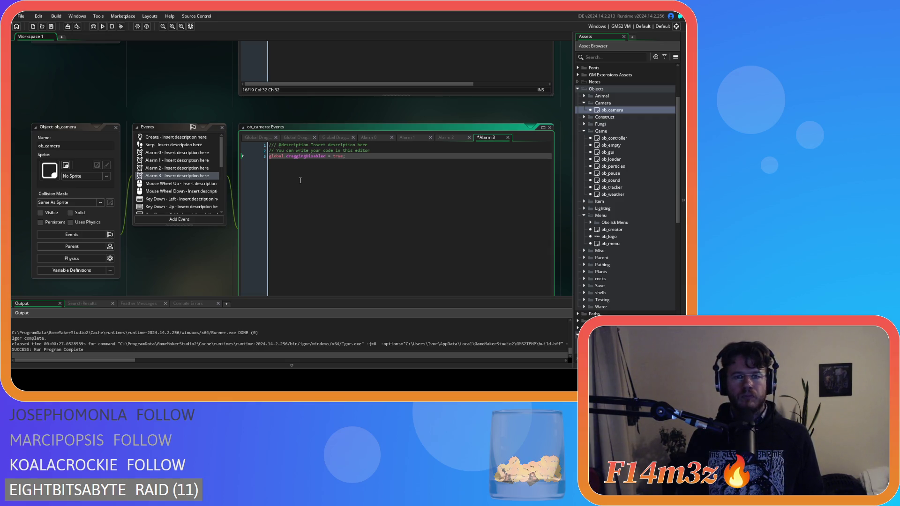
{"action": "double_click", "coordinate": [335, 157]}
{"action": "type", "text": "false"}
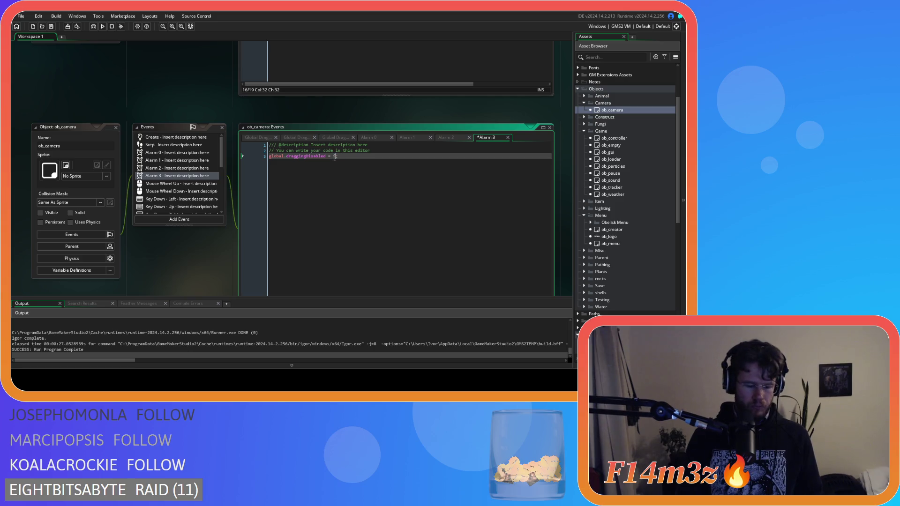
Go back to the ob_camera.alarm[3] = 3 delay value in sc_buildMenu.
{"action": "scroll", "coordinate": [185, 209], "scroll_direction": "up", "scroll_amount": 5}
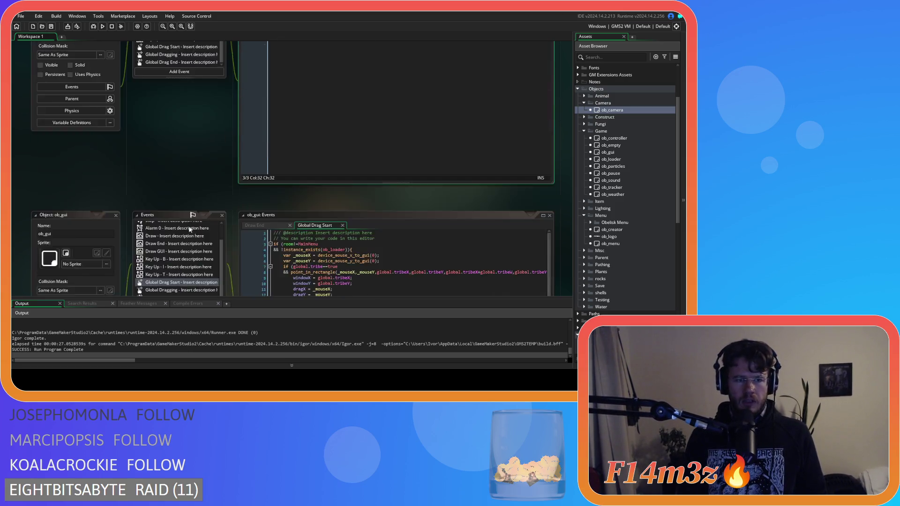
{"action": "scroll", "coordinate": [187, 209], "scroll_direction": "down", "scroll_amount": 5}
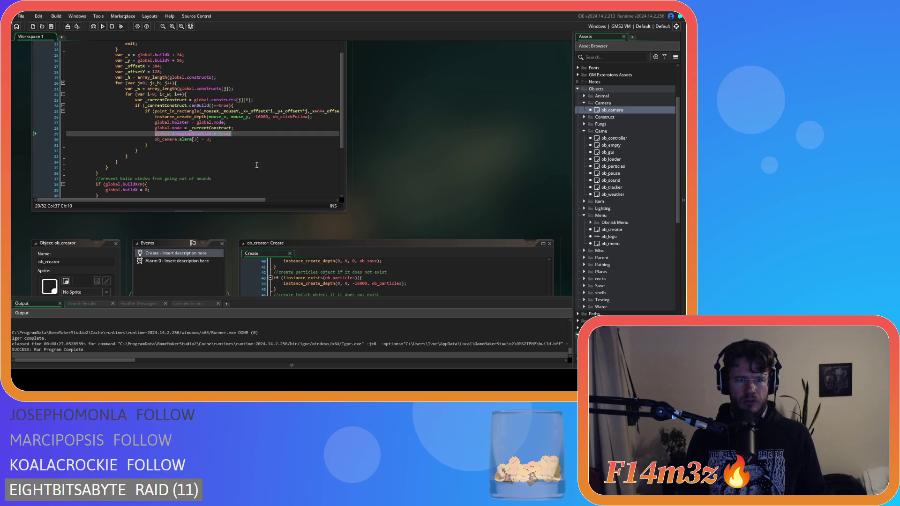
{"action": "left_click", "coordinate": [205, 139]}
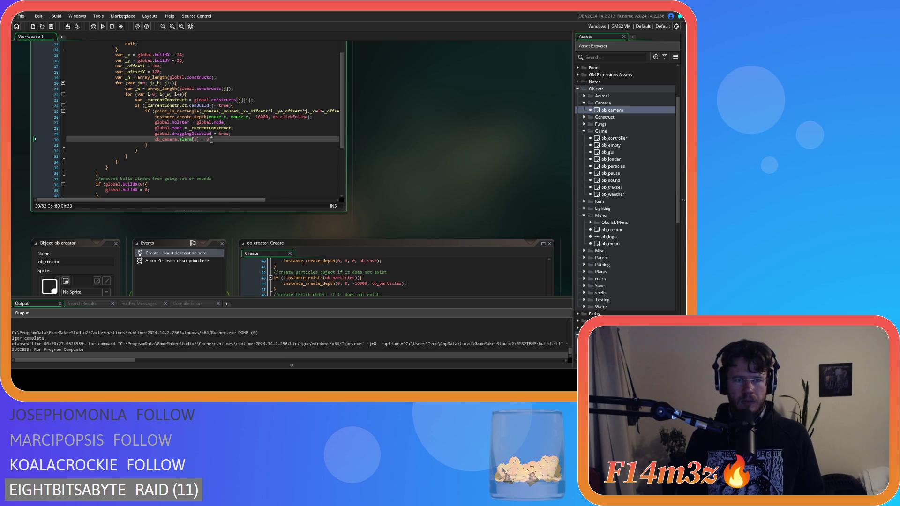
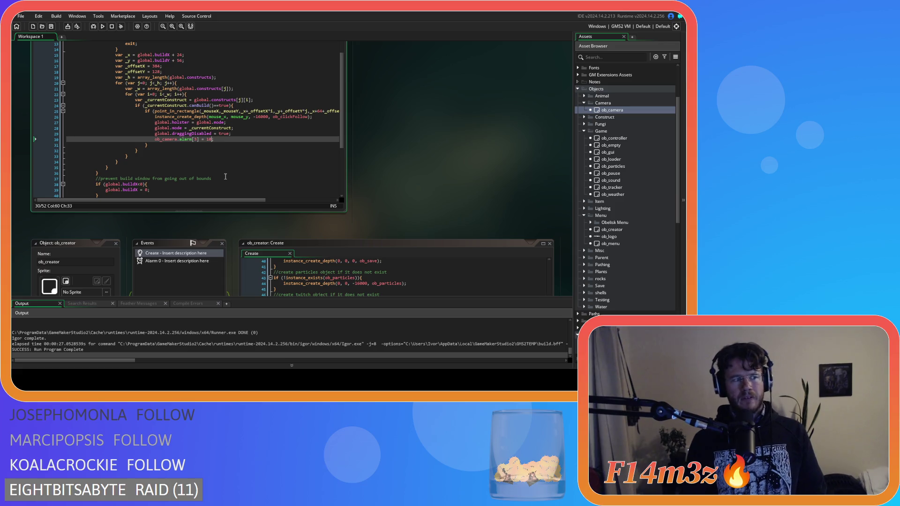
Place the caret after the camera alarm 3 = 10 line in sc_buildMenu and run Entheogen with F5.
{"action": "key", "text": "Down"}
{"action": "left_click", "coordinate": [251, 139]}
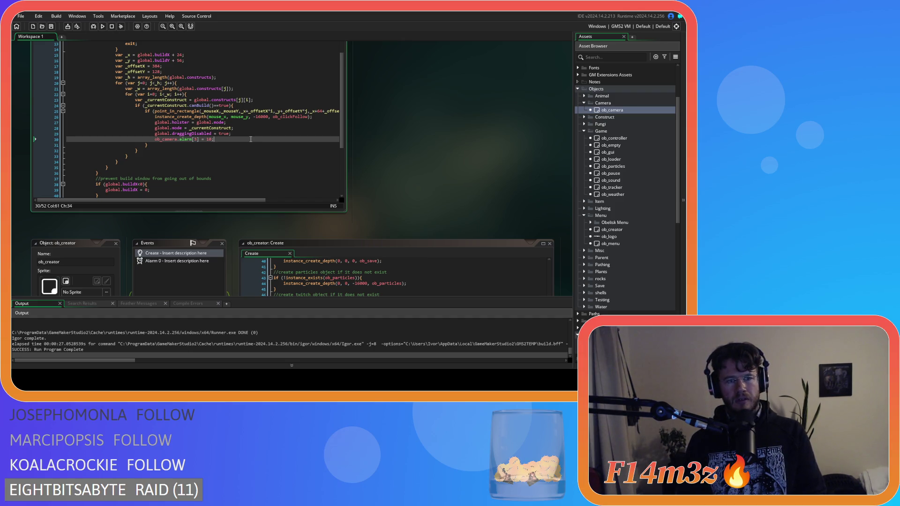
{"action": "key", "text": "F5"}
{"action": "scroll", "coordinate": [251, 139], "scroll_direction": "down", "scroll_amount": 5}
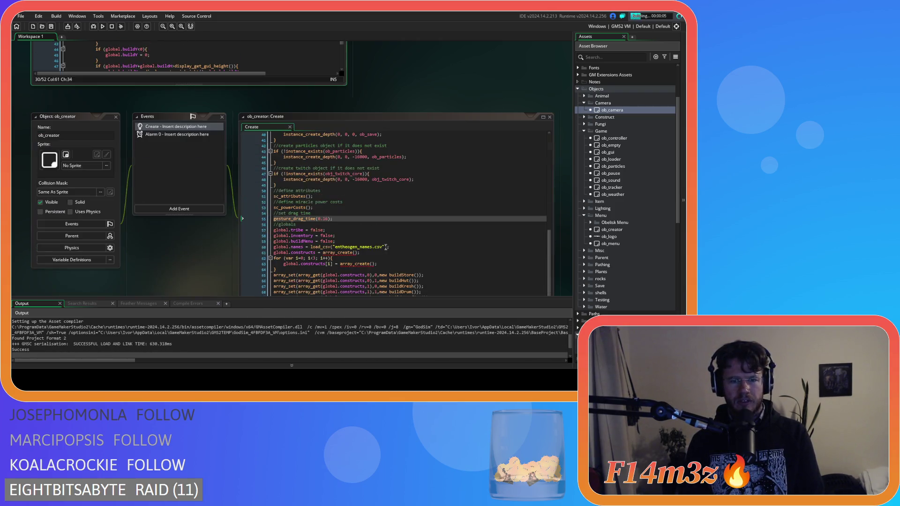
{"action": "scroll", "coordinate": [198, 244], "scroll_direction": "up", "scroll_amount": 5}
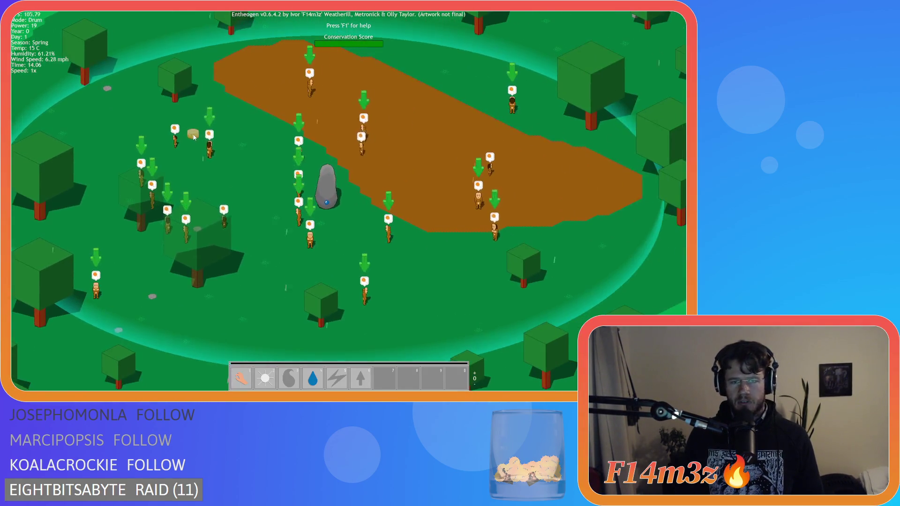
Open the Build list with B and pick Drum three times, then pick Tent.
{"action": "scroll", "coordinate": [302, 185], "scroll_direction": "up", "scroll_amount": 2}
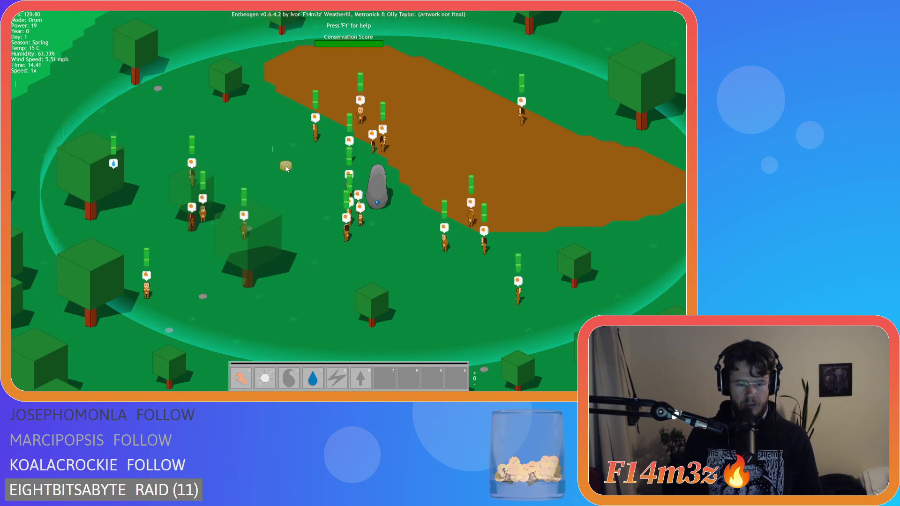
{"action": "key", "text": "b"}
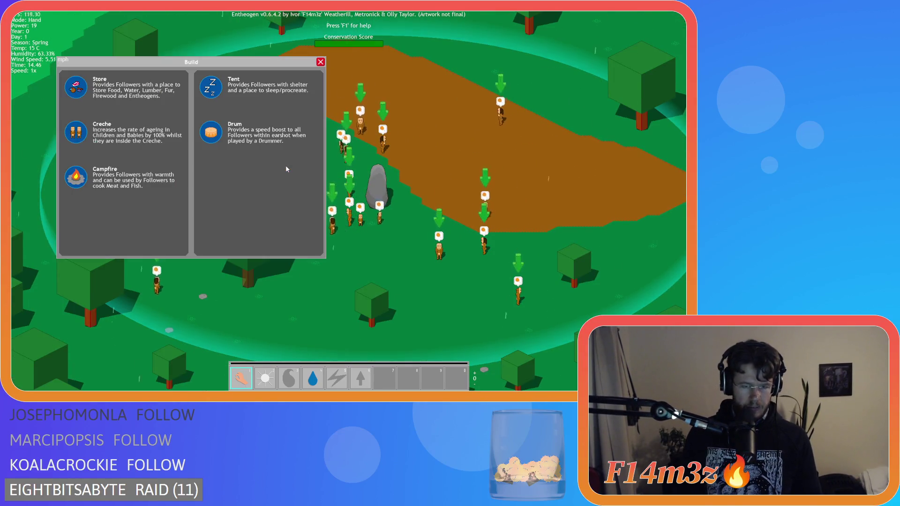
{"action": "left_click", "coordinate": [243, 150]}
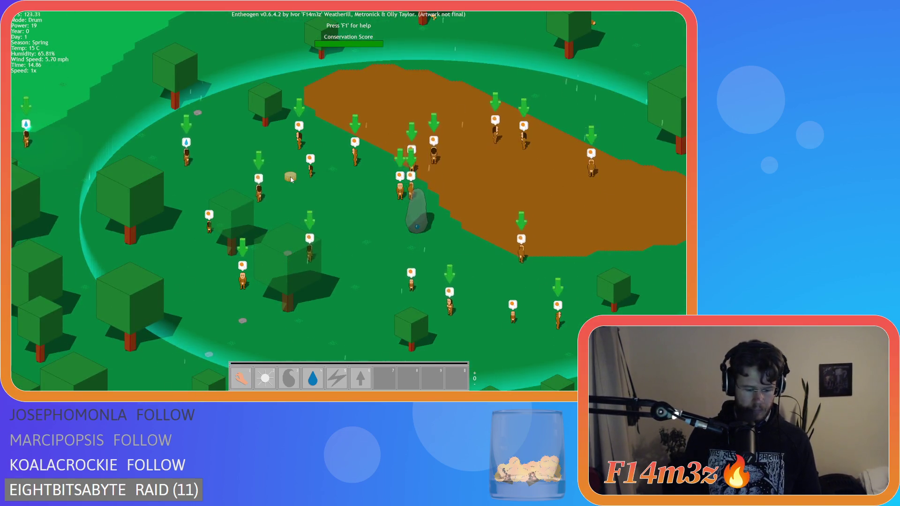
{"action": "key", "text": "b"}
{"action": "left_click", "coordinate": [300, 150]}
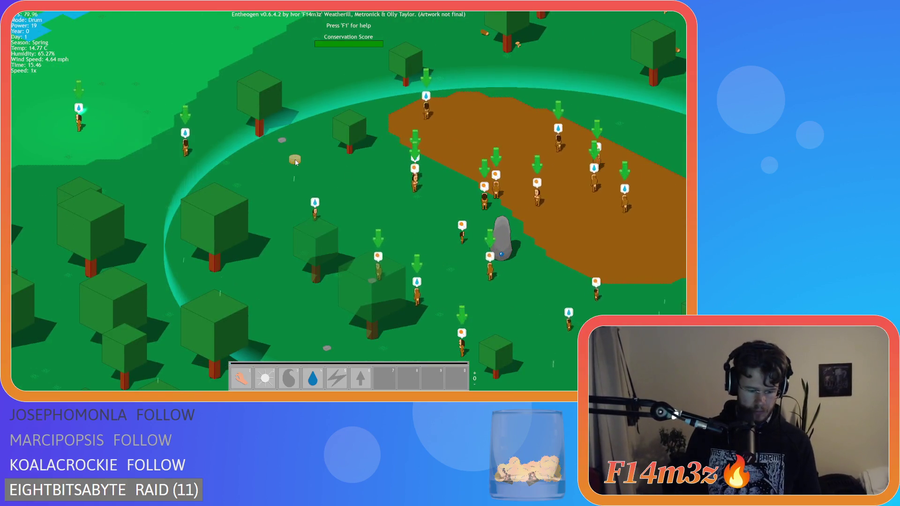
{"action": "key", "text": "b"}
{"action": "left_click", "coordinate": [211, 133]}
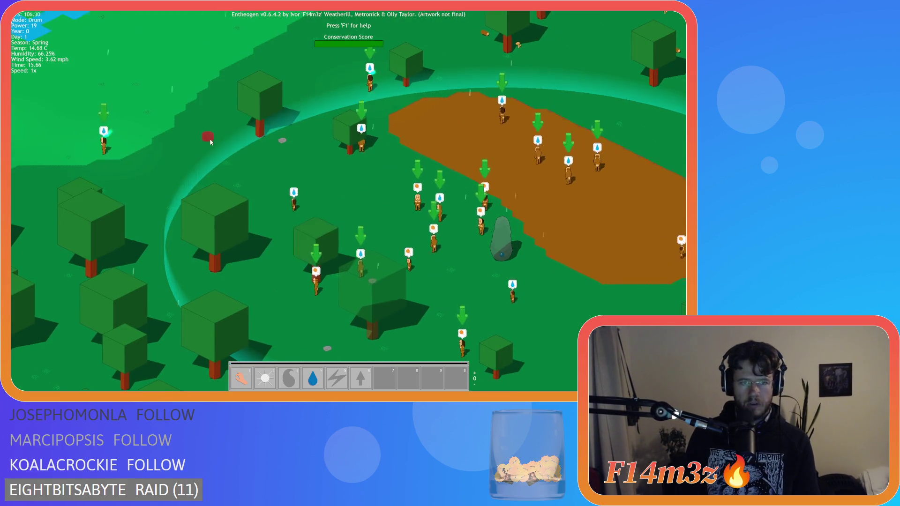
{"action": "key", "text": "b"}
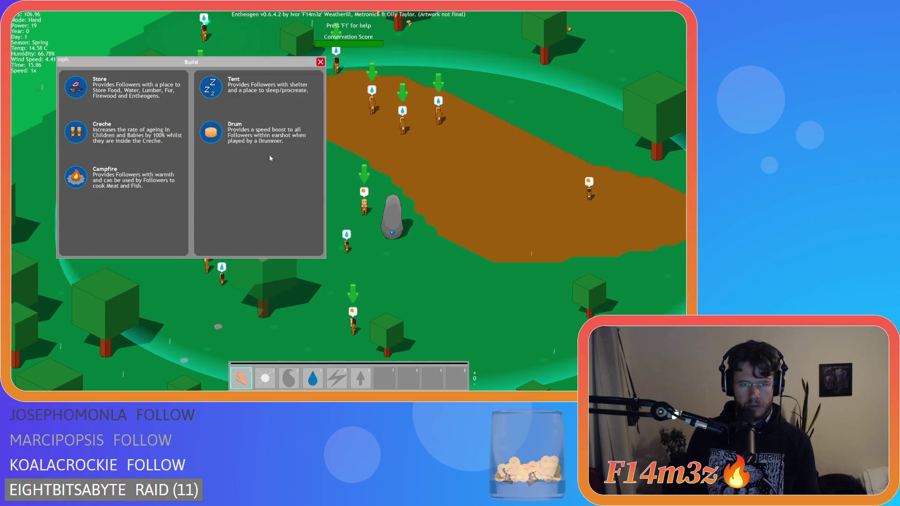
{"action": "left_click", "coordinate": [209, 90]}
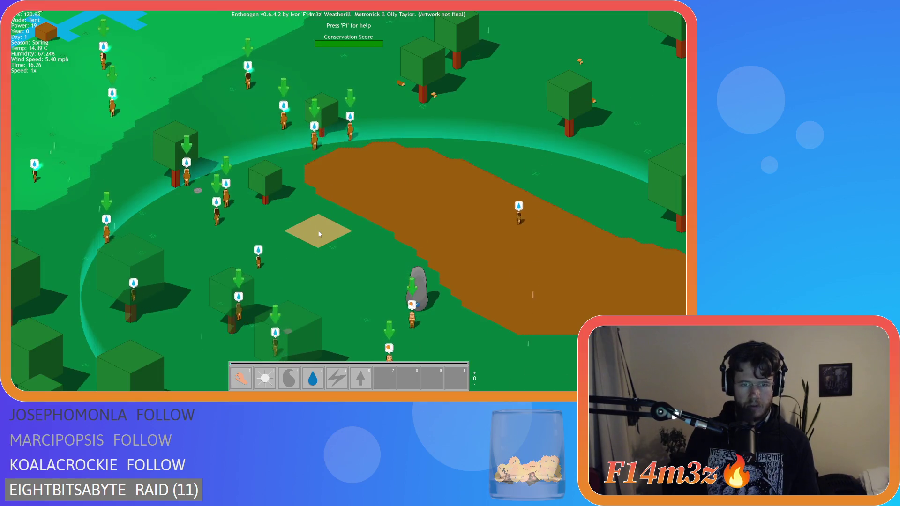
Reopen the Build list and pick the Drum construct three more times.
{"action": "key", "text": "b"}
{"action": "left_click", "coordinate": [211, 133]}
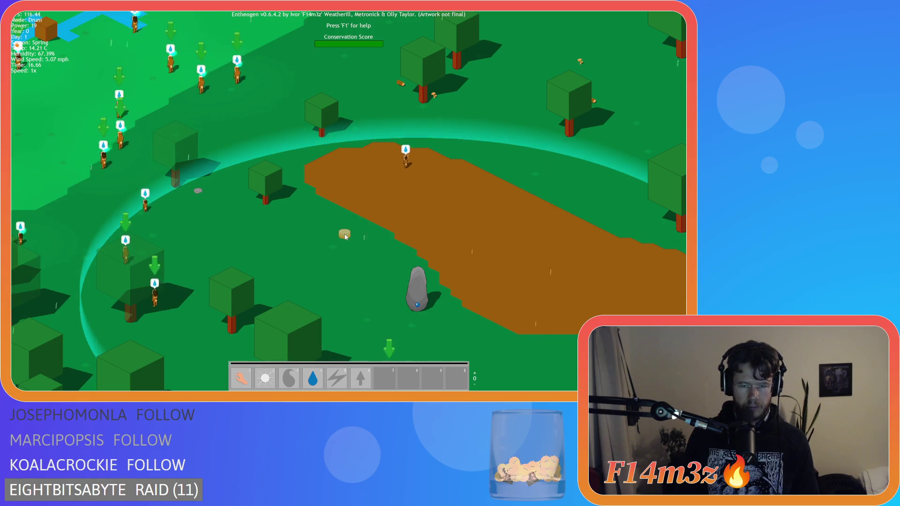
{"action": "key", "text": "b"}
{"action": "left_click", "coordinate": [224, 138]}
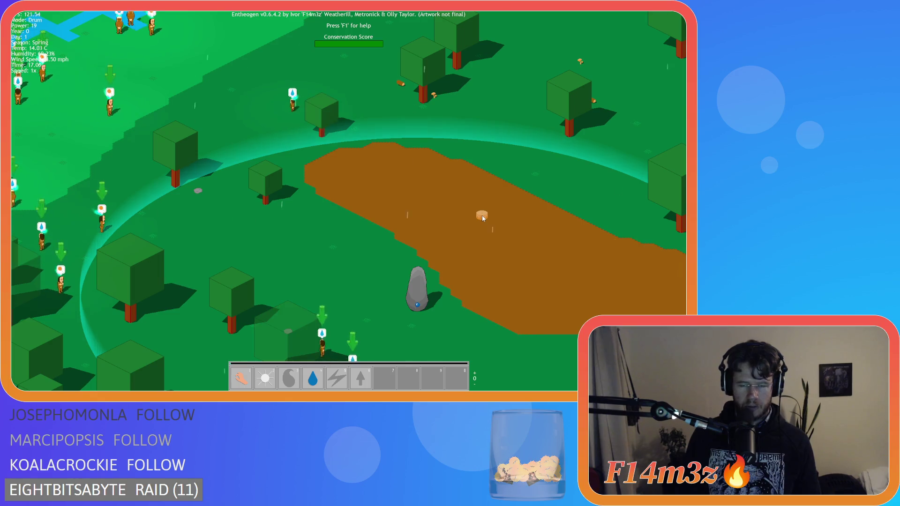
{"action": "key", "text": "b"}
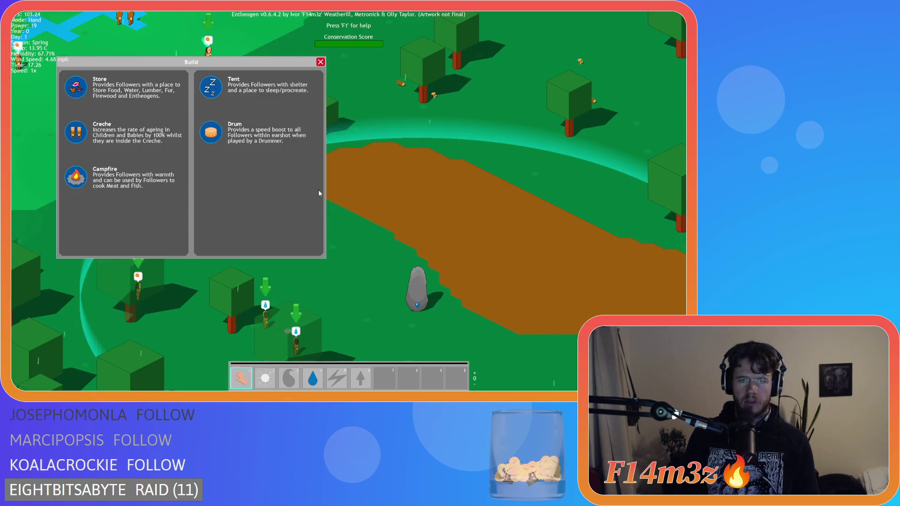
{"action": "left_click", "coordinate": [217, 138]}
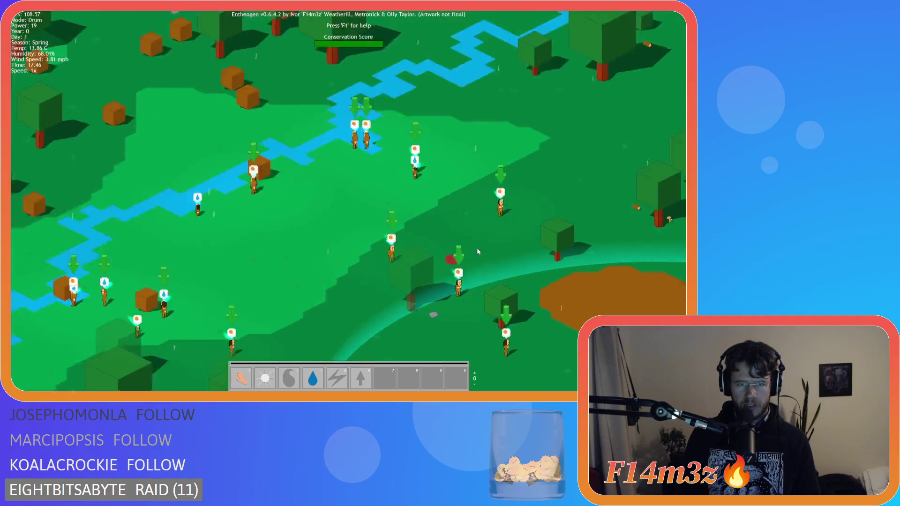
{"action": "scroll", "coordinate": [197, 72], "scroll_direction": "down", "scroll_amount": 5}
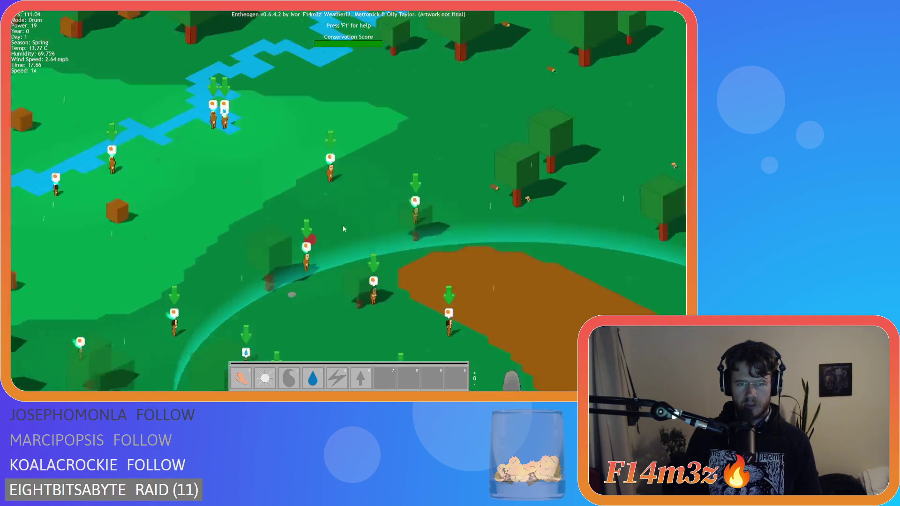
{"action": "scroll", "coordinate": [192, 122], "scroll_direction": "up", "scroll_amount": 5}
Pan toward the river, pick Drum from the right-click build list, and pan across the forest.
{"action": "key", "text": "w"}
{"action": "key", "text": "a"}
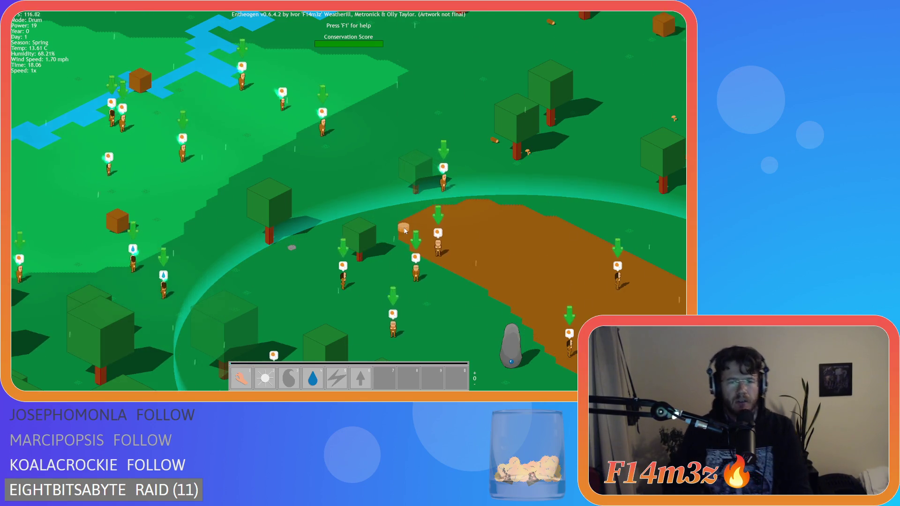
{"action": "right_click", "coordinate": [404, 232]}
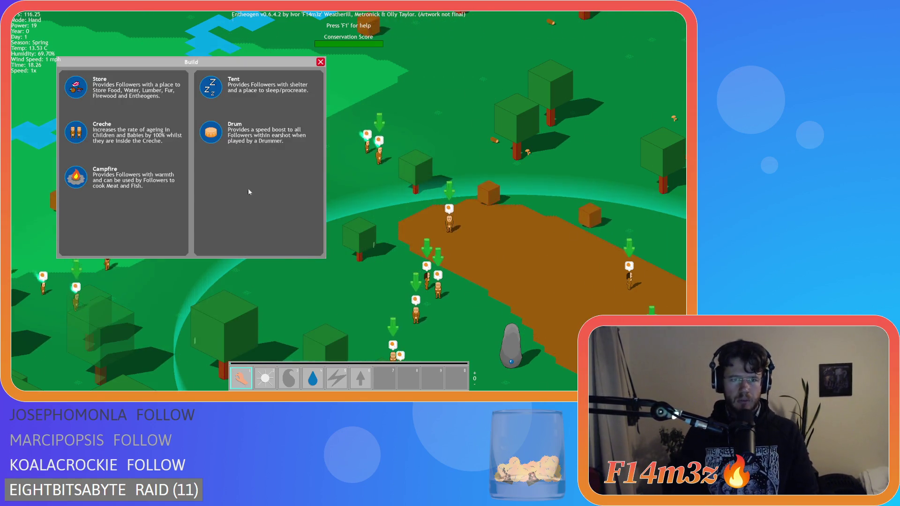
{"action": "left_click", "coordinate": [211, 143]}
{"action": "key", "text": "w"}
{"action": "key", "text": "a"}
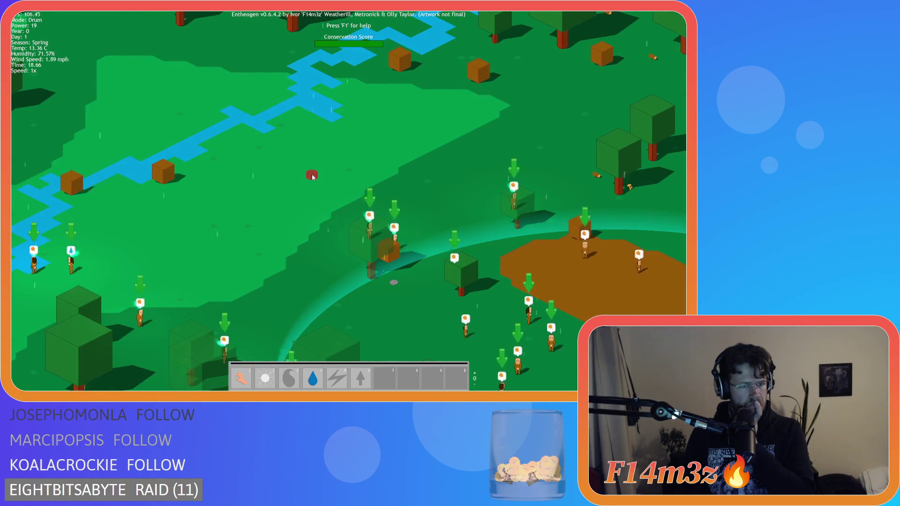
{"action": "mouse_move", "coordinate": [313, 178]}
{"action": "left_mouse_down"}
{"action": "mouse_move", "coordinate": [316, 207]}
{"action": "mouse_move", "coordinate": [203, 192]}
{"action": "mouse_move", "coordinate": [288, 213]}
{"action": "left_mouse_up"}
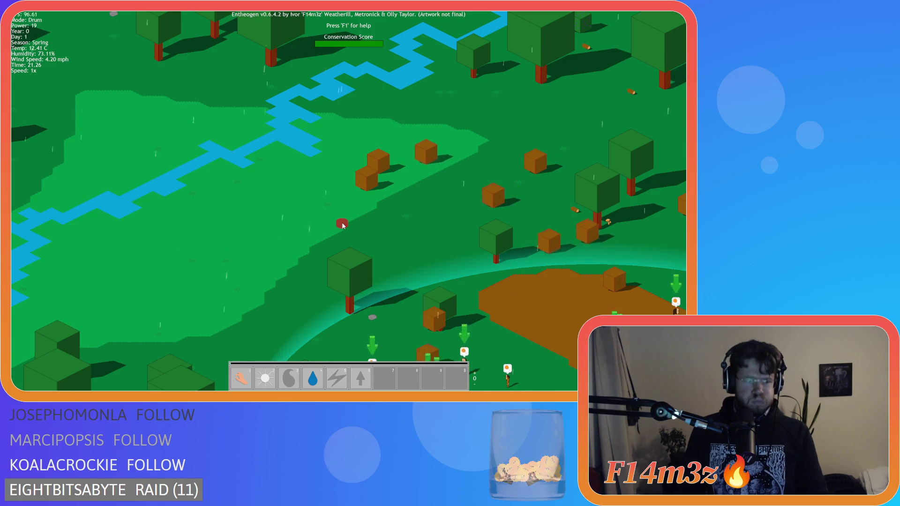
Toggle the F1 help overlay, then press Escape to ask to quit the game.
{"action": "key", "text": "F1"}
{"action": "key", "text": "Escape"}
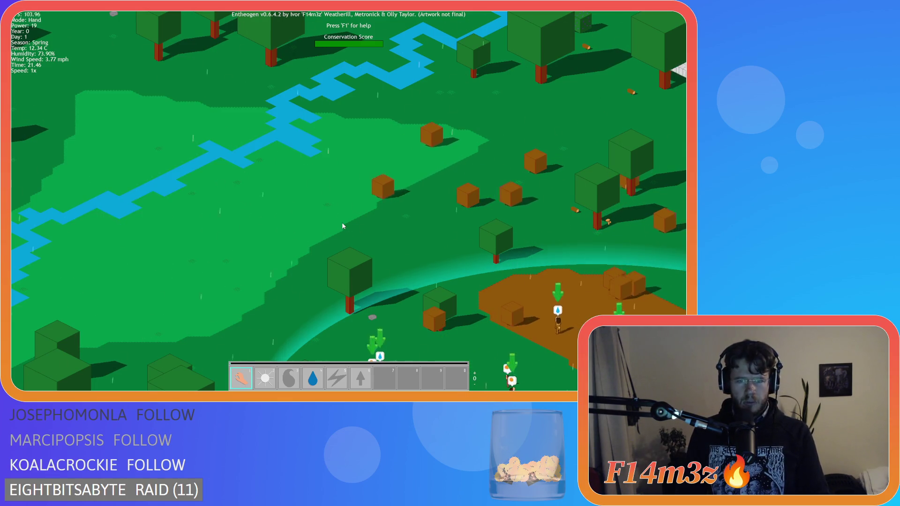
{"action": "key", "text": "Escape"}
Confirm quitting the game and delete the camera alarm 3 line from sc_buildMenu.
{"action": "key", "text": "y"}
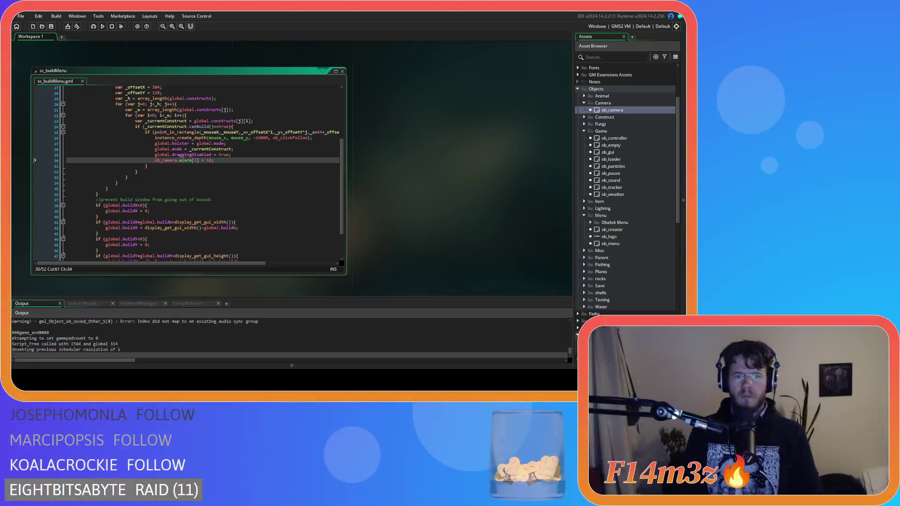
{"action": "left_click", "coordinate": [51, 162]}
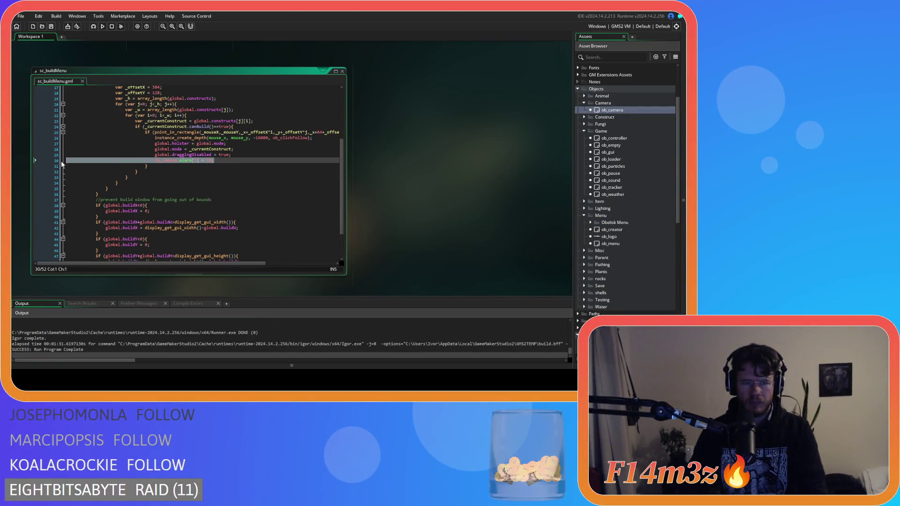
{"action": "key", "text": "Delete"}
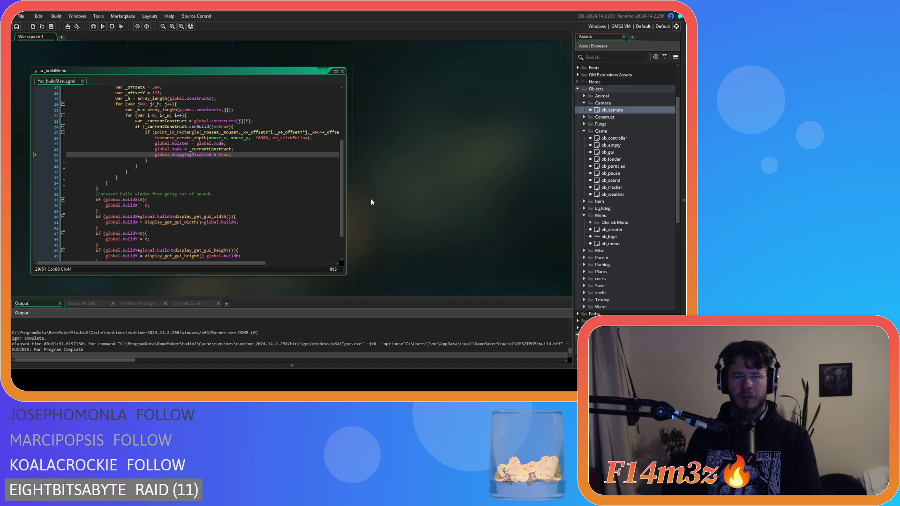
Delete the camera object's Alarm 3 event.
{"action": "scroll", "coordinate": [370, 198], "scroll_direction": "up", "scroll_amount": 5}
{"action": "scroll", "coordinate": [227, 213], "scroll_direction": "up", "scroll_amount": 10}
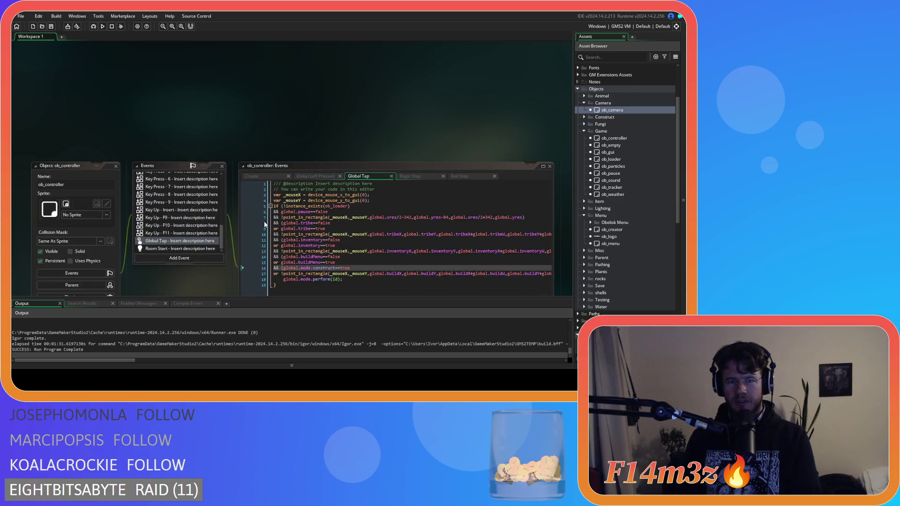
{"action": "scroll", "coordinate": [250, 224], "scroll_direction": "up", "scroll_amount": 5}
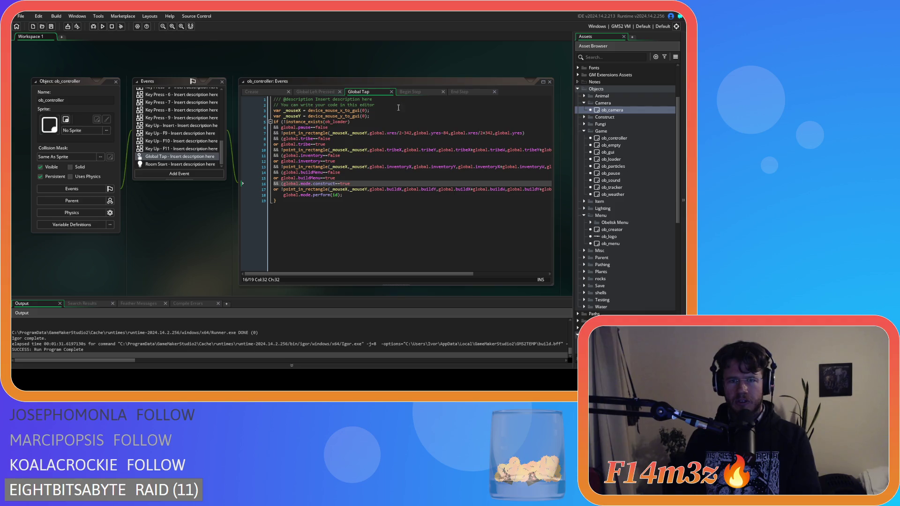
{"action": "scroll", "coordinate": [185, 211], "scroll_direction": "down", "scroll_amount": 5}
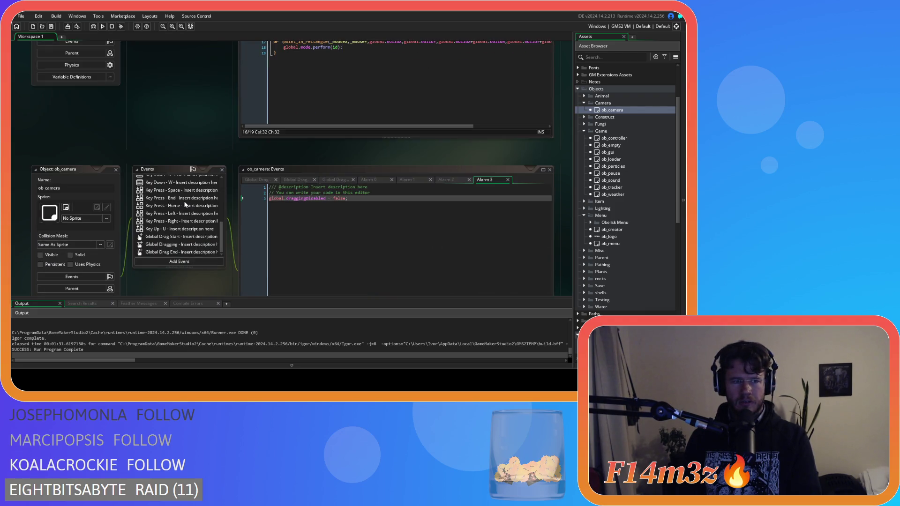
{"action": "scroll", "coordinate": [177, 230], "scroll_direction": "up", "scroll_amount": 3}
{"action": "left_click", "coordinate": [177, 218]}
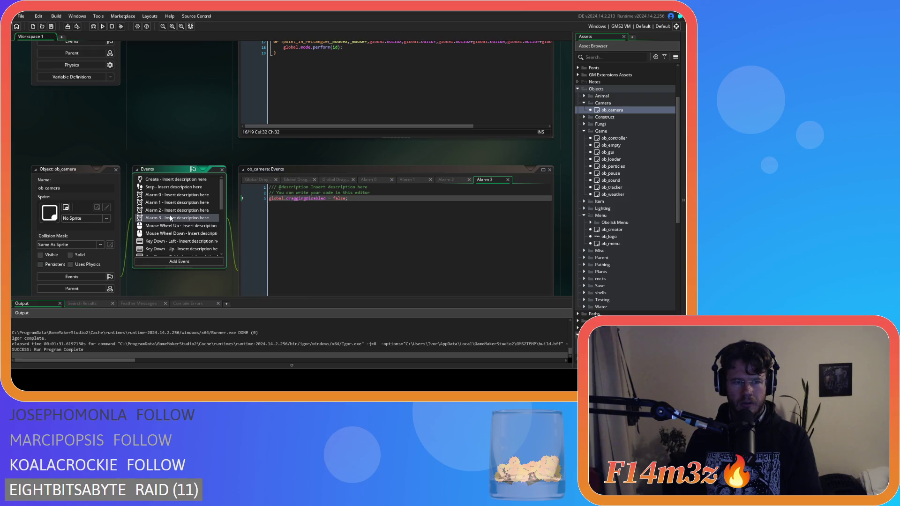
{"action": "key", "text": "Delete"}
Select the global.draggingDisabled line in sc_buildMenu, then scroll back to ob_gui's Global Drag Start code.
{"action": "scroll", "coordinate": [152, 193], "scroll_direction": "down", "scroll_amount": 5}
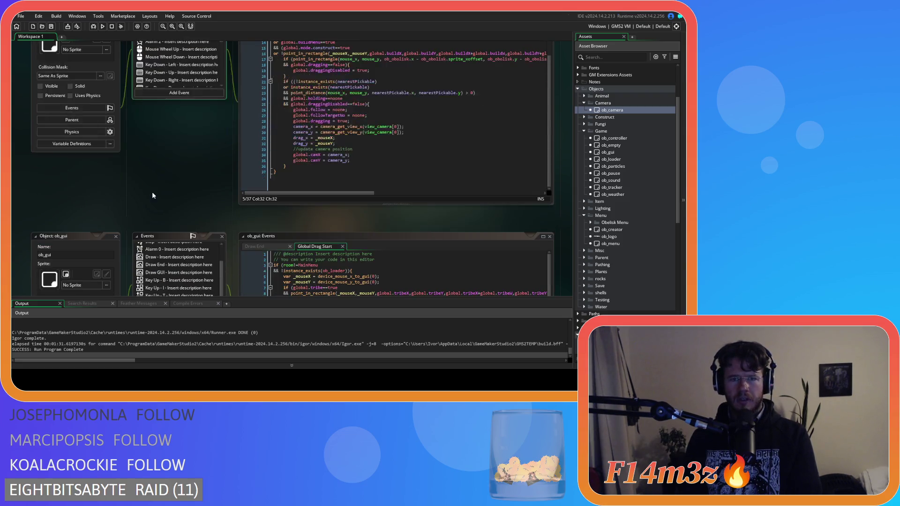
{"action": "scroll", "coordinate": [162, 185], "scroll_direction": "down", "scroll_amount": 10}
{"action": "left_click_drag", "start_coordinate": [237, 198], "coordinate": [154, 197]}
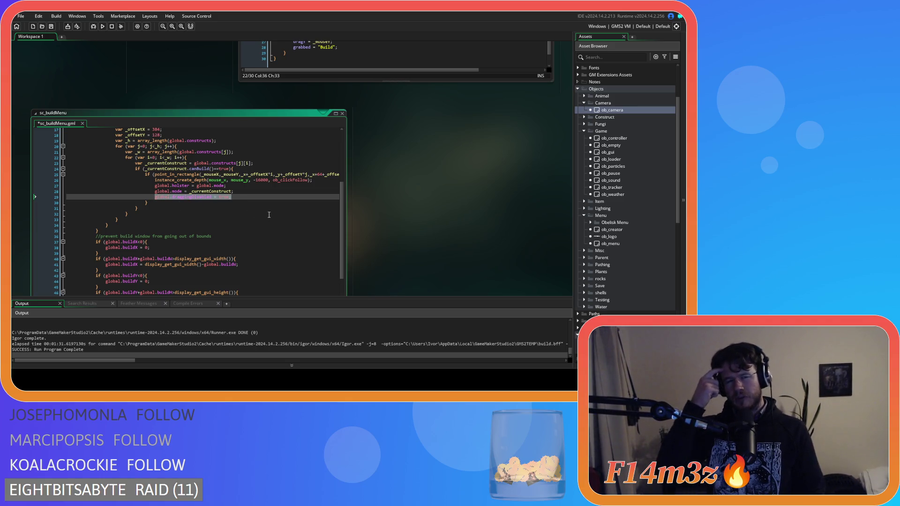
{"action": "scroll", "coordinate": [389, 201], "scroll_direction": "up", "scroll_amount": 5}
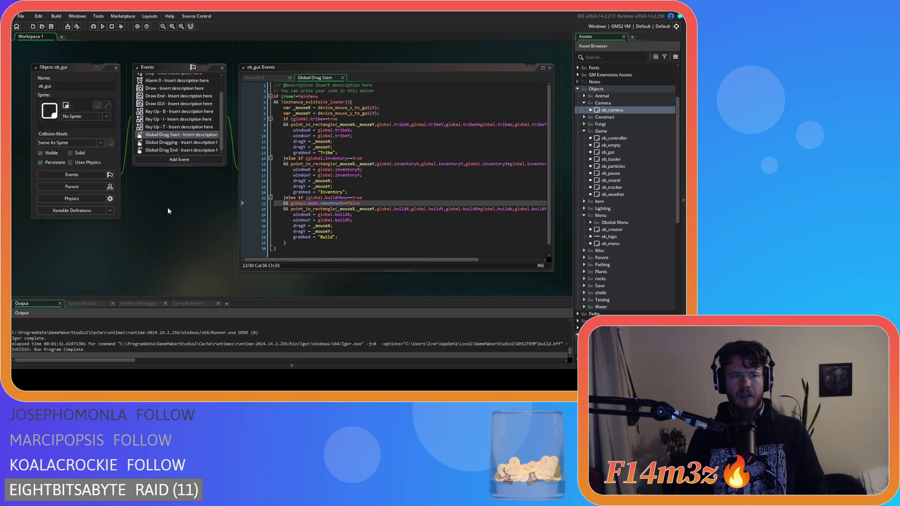
{"action": "scroll", "coordinate": [190, 183], "scroll_direction": "up", "scroll_amount": 3}
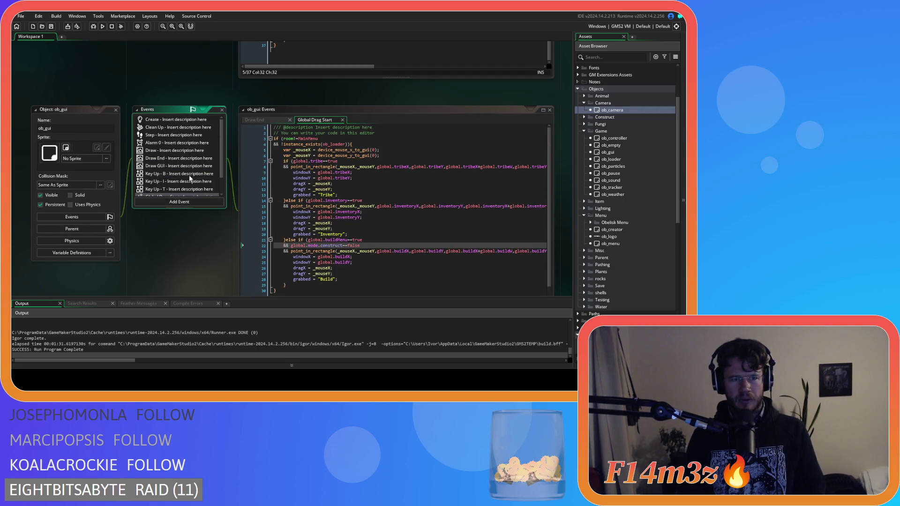
{"action": "scroll", "coordinate": [184, 186], "scroll_direction": "down", "scroll_amount": 2}
Add a Mouse > Left Released event to ob_gui.
{"action": "scroll", "coordinate": [184, 186], "scroll_direction": "up", "scroll_amount": 2}
{"action": "left_click", "coordinate": [176, 136]}
{"action": "left_click", "coordinate": [177, 201]}
{"action": "mouse_move", "coordinate": [206, 256]}
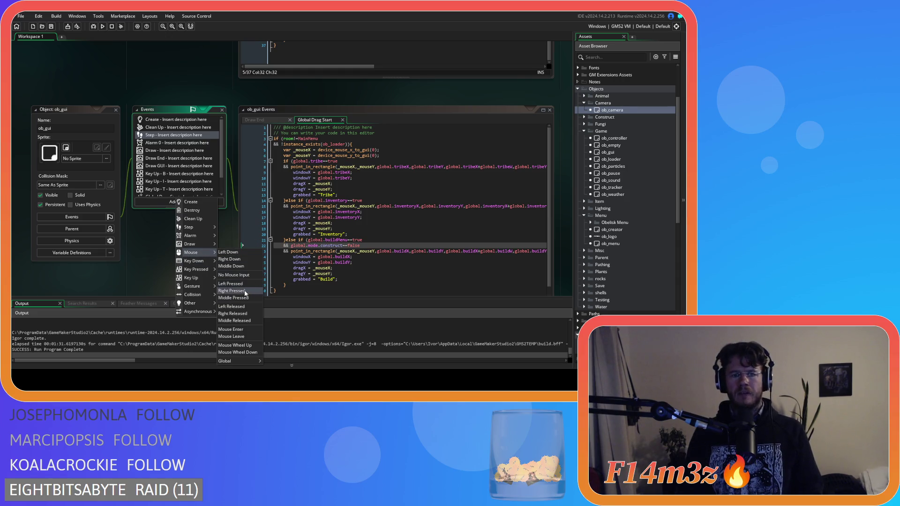
{"action": "left_click", "coordinate": [250, 308]}
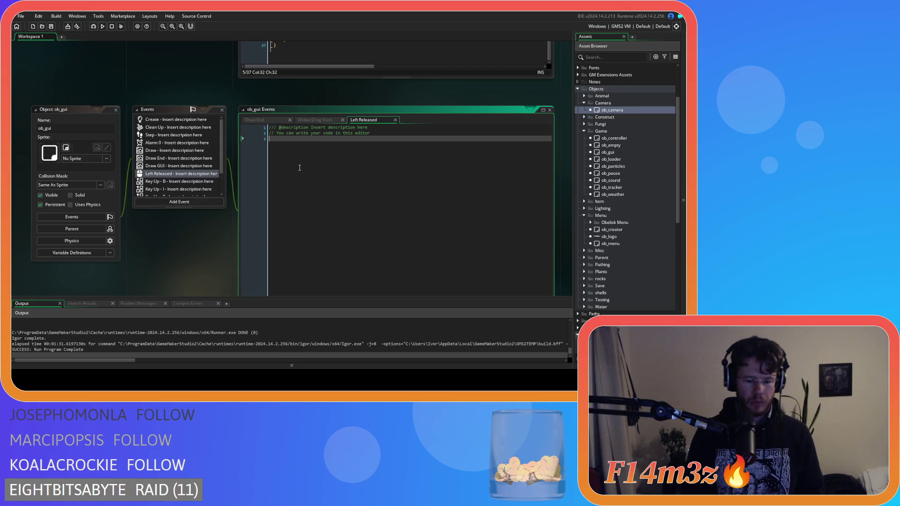
Write an if (global.mode.construct==true) block setting global.draggingDisabled = true;.
{"action": "type", "text": "i"}
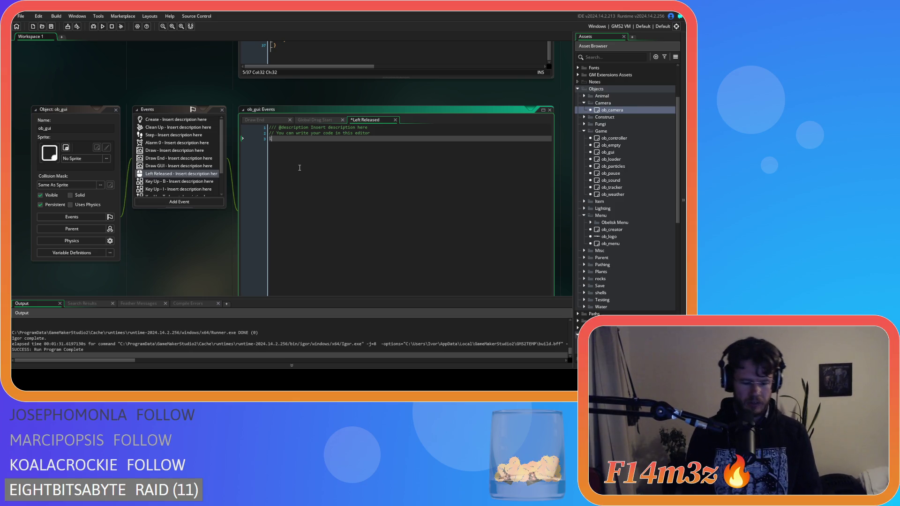
{"action": "type", "text": "f (global.mod"}
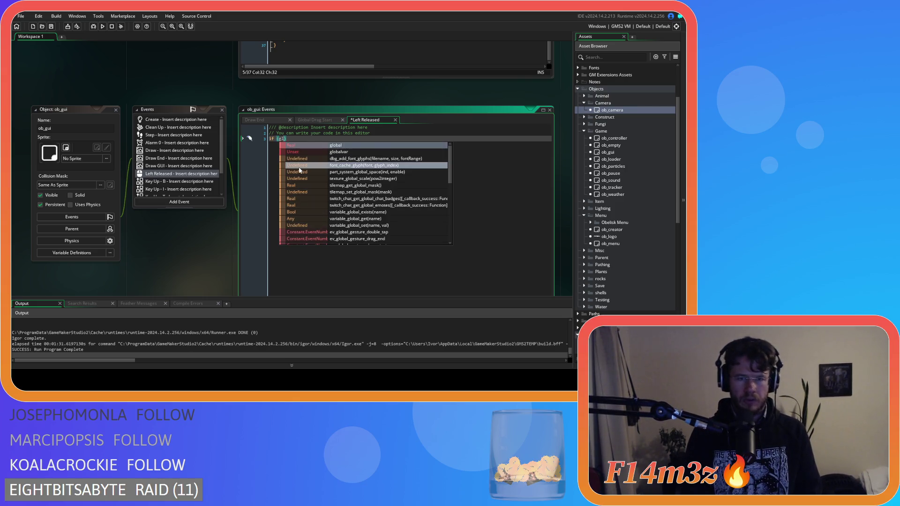
{"action": "type", "text": "e.construct"}
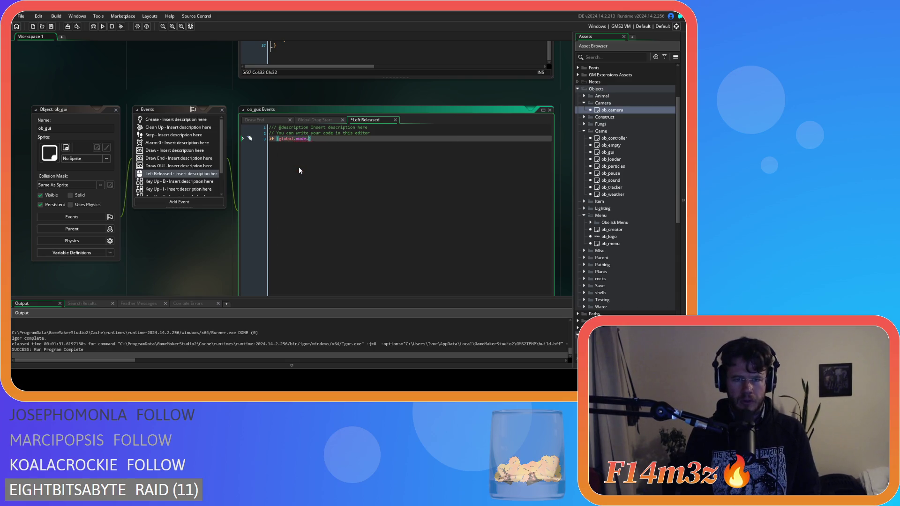
{"action": "type", "text": "=="}
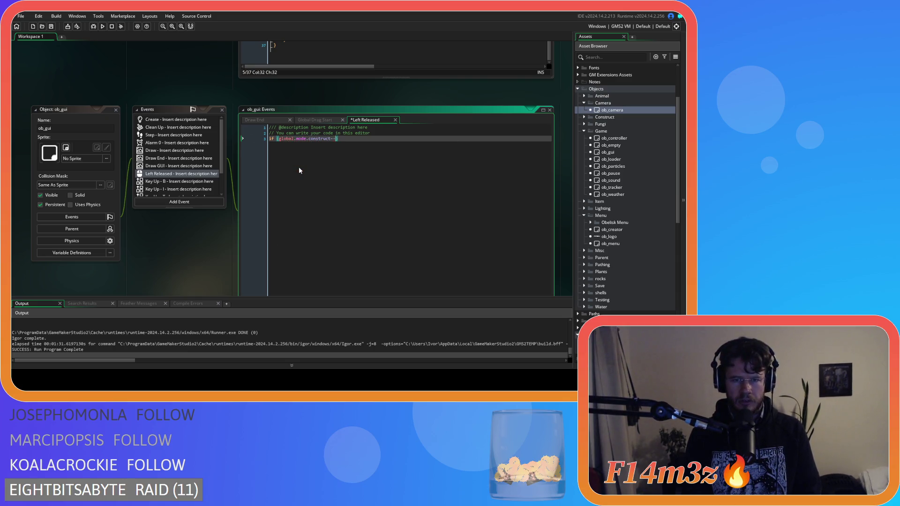
{"action": "type", "text": "e){"}
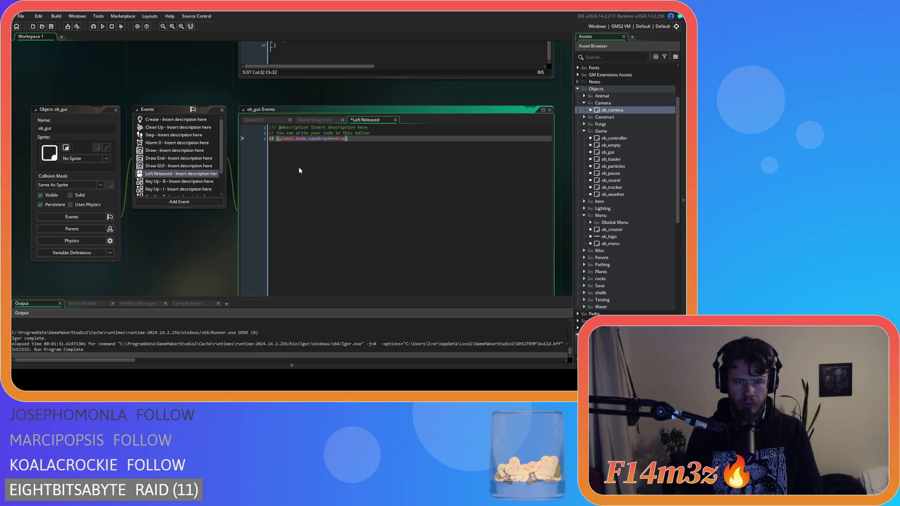
{"action": "key", "text": "Return"}
{"action": "key", "text": "Return"}
{"action": "type", "text": "}"}
{"action": "key", "text": "Up"}
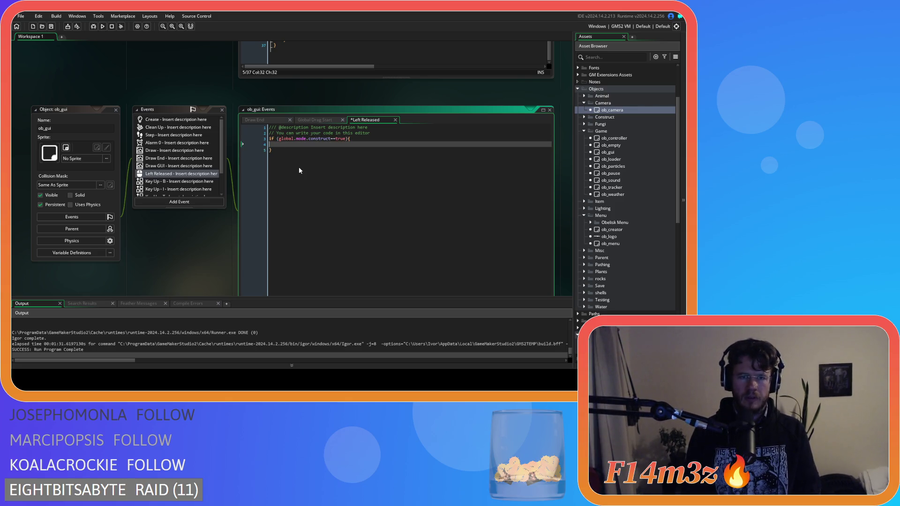
{"action": "type", "text": "global.draggingDisabled = true;"}
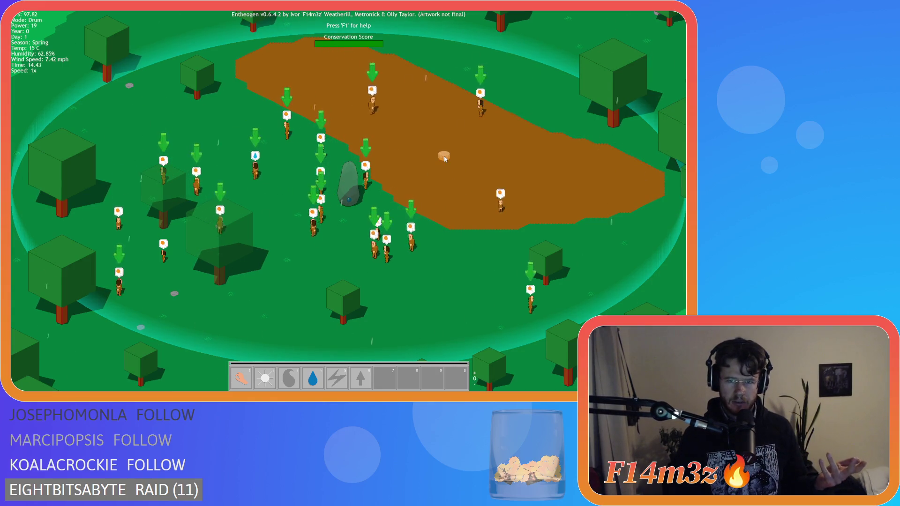
Pan the map, pick Campfire and place it near the standing rock.
{"action": "key", "text": "w"}
{"action": "mouse_move", "coordinate": [320, 122]}
{"action": "left_mouse_down"}
{"action": "mouse_move", "coordinate": [298, 131]}
{"action": "mouse_move", "coordinate": [275, 218]}
{"action": "mouse_move", "coordinate": [551, 178]}
{"action": "mouse_move", "coordinate": [557, 33]}
{"action": "mouse_move", "coordinate": [66, 103]}
{"action": "mouse_move", "coordinate": [275, 162]}
{"action": "mouse_move", "coordinate": [215, 151]}
{"action": "mouse_move", "coordinate": [294, 131]}
{"action": "mouse_move", "coordinate": [133, 180]}
{"action": "left_mouse_up"}
{"action": "key", "text": "b"}
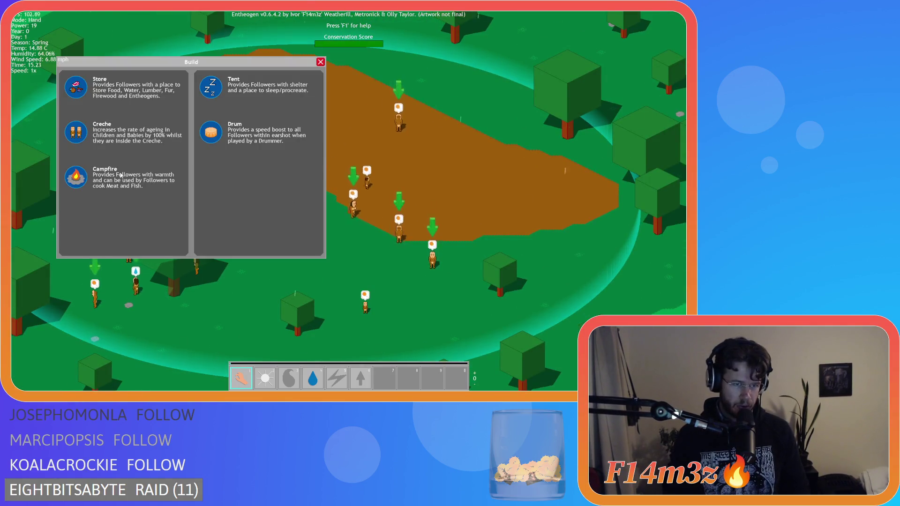
{"action": "left_click", "coordinate": [76, 180]}
{"action": "mouse_move", "coordinate": [278, 115]}
{"action": "left_mouse_down"}
{"action": "mouse_move", "coordinate": [377, 60]}
{"action": "mouse_move", "coordinate": [482, 242]}
{"action": "left_mouse_up"}
Pick Tent, place it on the map, and close the construct list.
{"action": "key", "text": "b"}
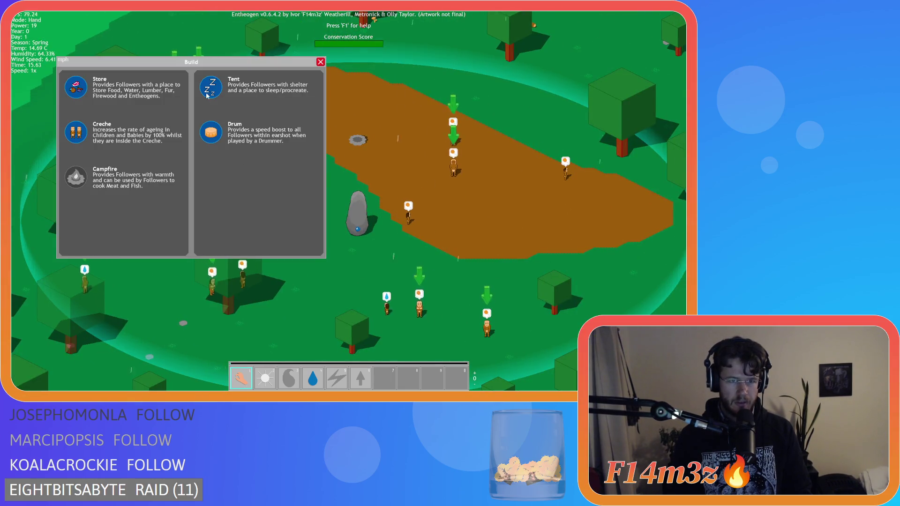
{"action": "left_click", "coordinate": [208, 96]}
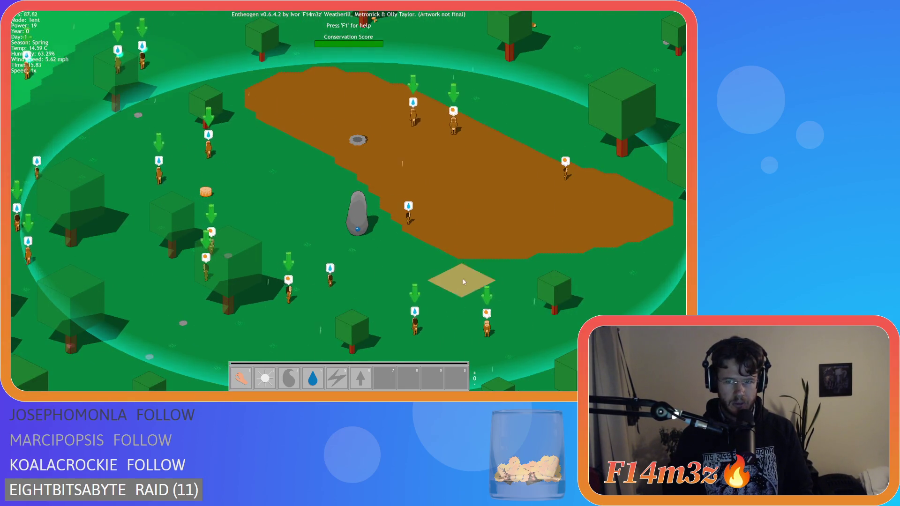
{"action": "left_click", "coordinate": [492, 100]}
{"action": "left_click", "coordinate": [319, 62]}
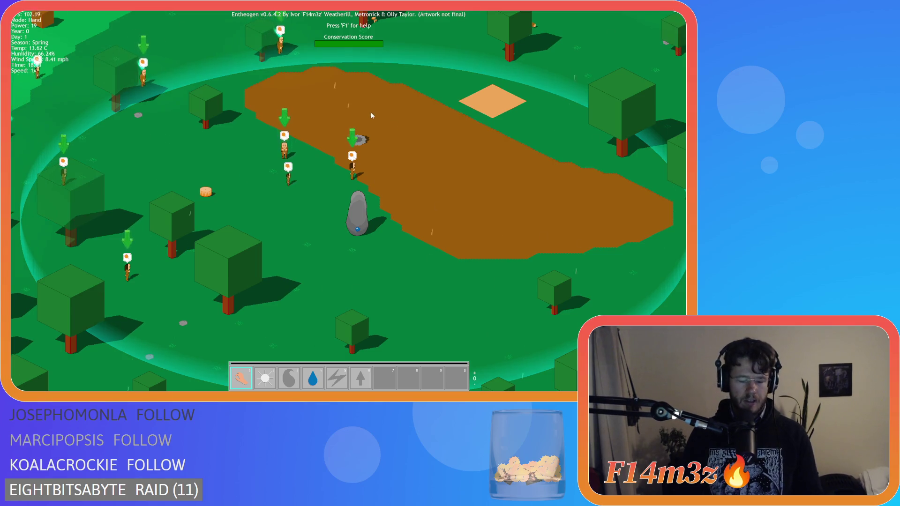
Move the construct list aside, pick Store and place it on the brown ground.
{"action": "key", "text": "b"}
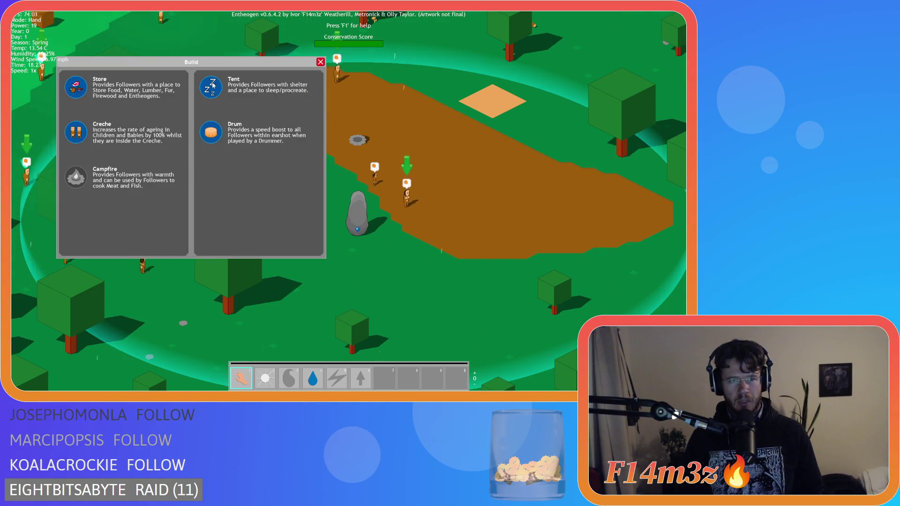
{"action": "mouse_move", "coordinate": [183, 66]}
{"action": "left_mouse_down"}
{"action": "mouse_move", "coordinate": [252, 85]}
{"action": "mouse_move", "coordinate": [179, 102]}
{"action": "mouse_move", "coordinate": [203, 102]}
{"action": "left_mouse_up"}
{"action": "left_click", "coordinate": [99, 123]}
{"action": "left_click", "coordinate": [520, 188]}
Pick Drum, then switch to Tent and place it beside the standing rock.
{"action": "key", "text": "b"}
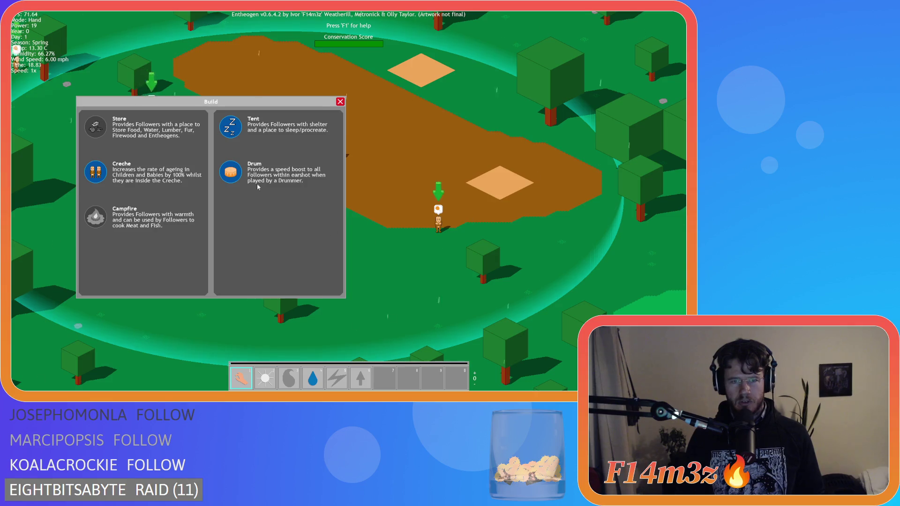
{"action": "left_click", "coordinate": [257, 187]}
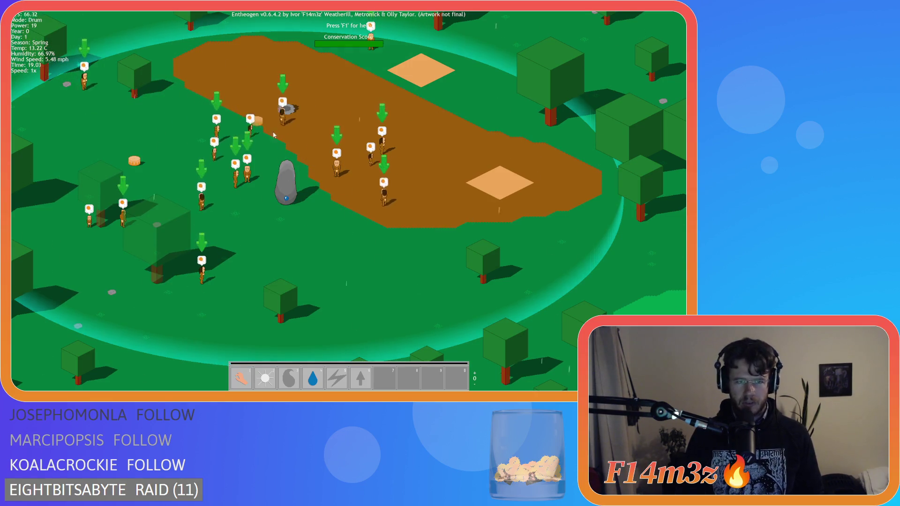
{"action": "key", "text": "b"}
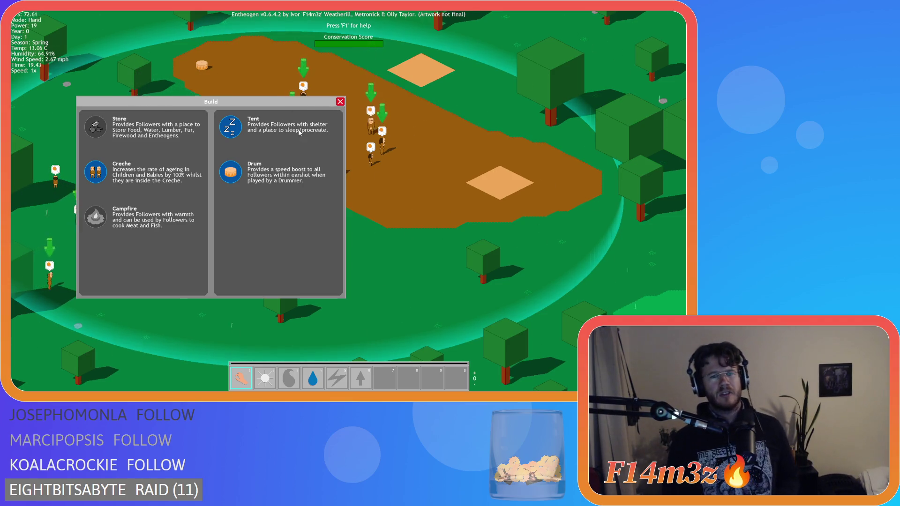
{"action": "left_click", "coordinate": [230, 127]}
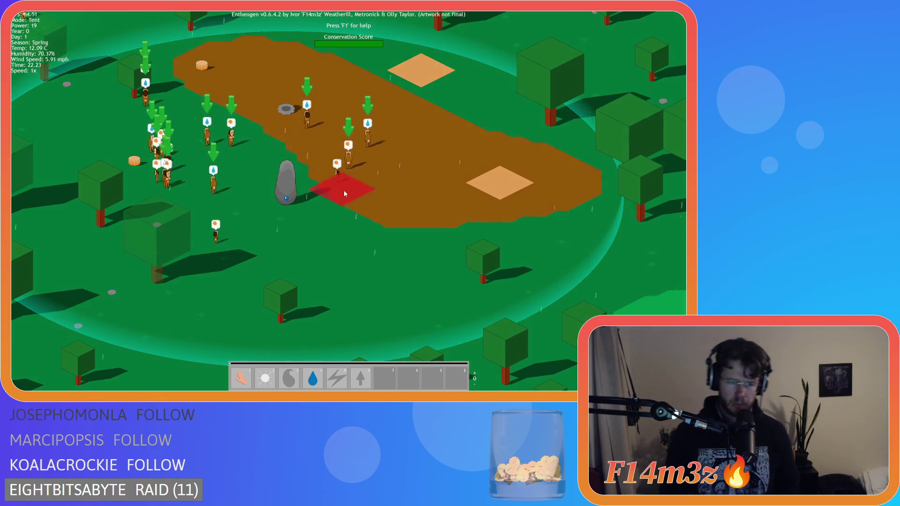
{"action": "left_click", "coordinate": [388, 273]}
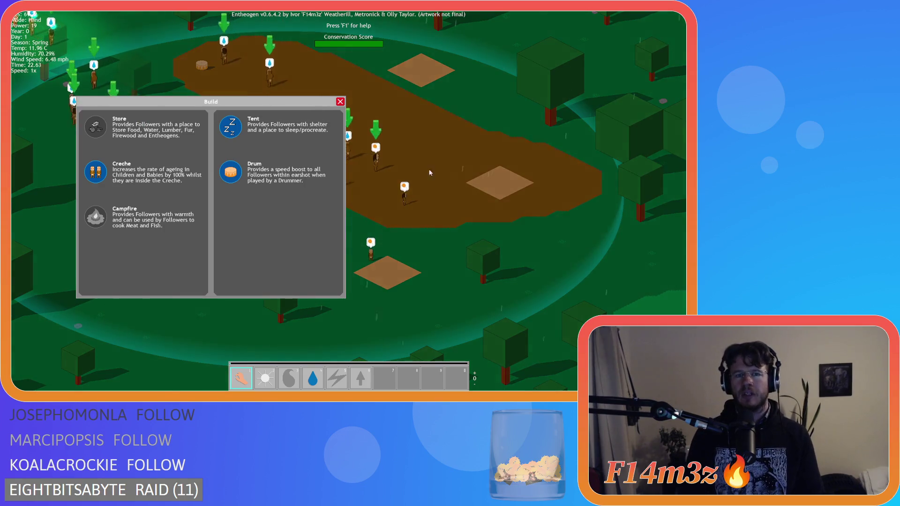
Pick another Tent, pan around the map, and cancel its placement with a right-click.
{"action": "left_click", "coordinate": [233, 130]}
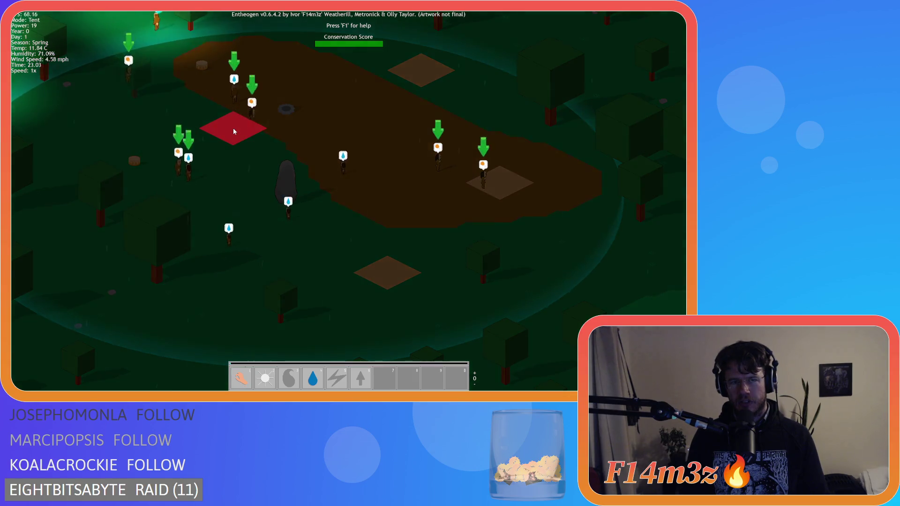
{"action": "key", "text": "a"}
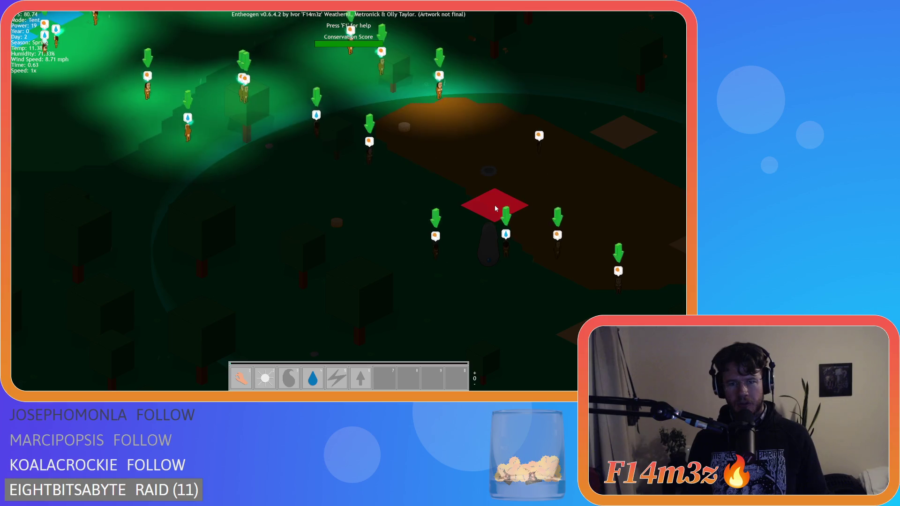
{"action": "key", "text": "s"}
{"action": "key", "text": "d"}
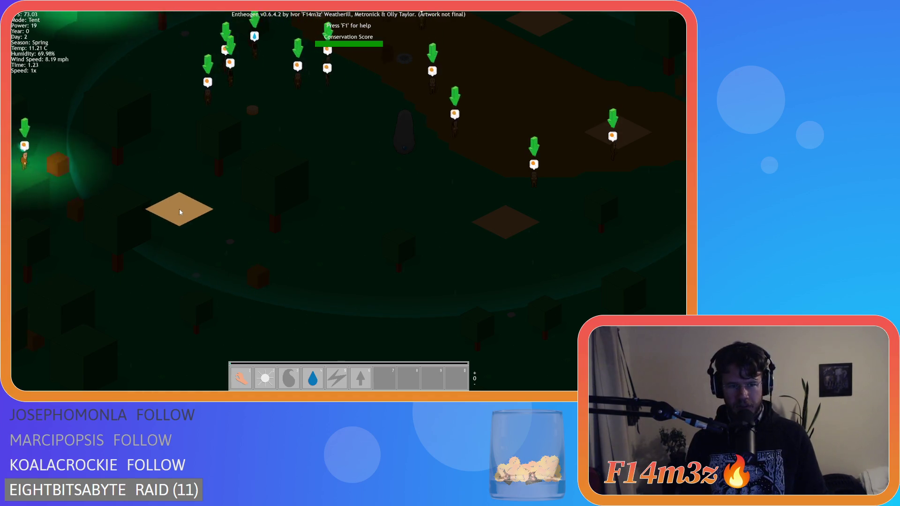
{"action": "right_click", "coordinate": [184, 220]}
Close the construct list and pan and zoom the camera back onto the followers.
{"action": "key", "text": "a"}
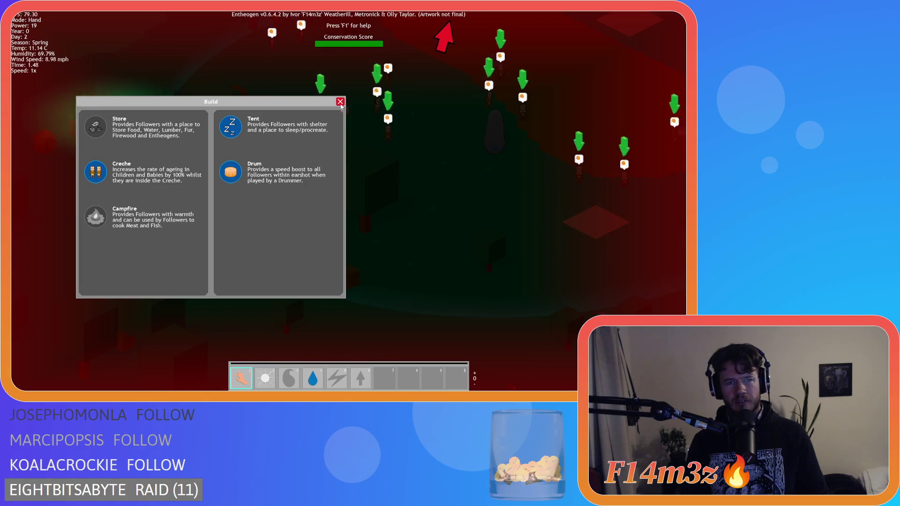
{"action": "left_click", "coordinate": [341, 102]}
{"action": "key", "text": "d"}
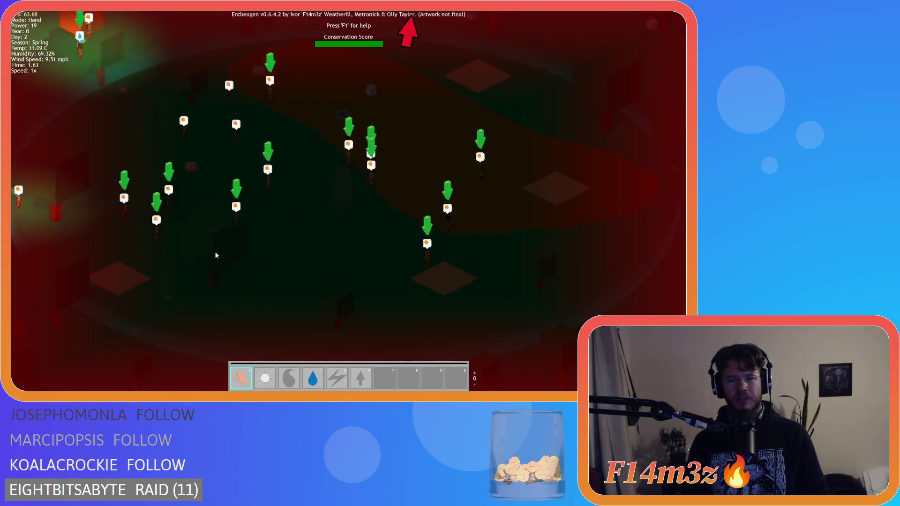
{"action": "scroll", "coordinate": [264, 209], "scroll_direction": "down", "scroll_amount": 3}
{"action": "key", "text": "d"}
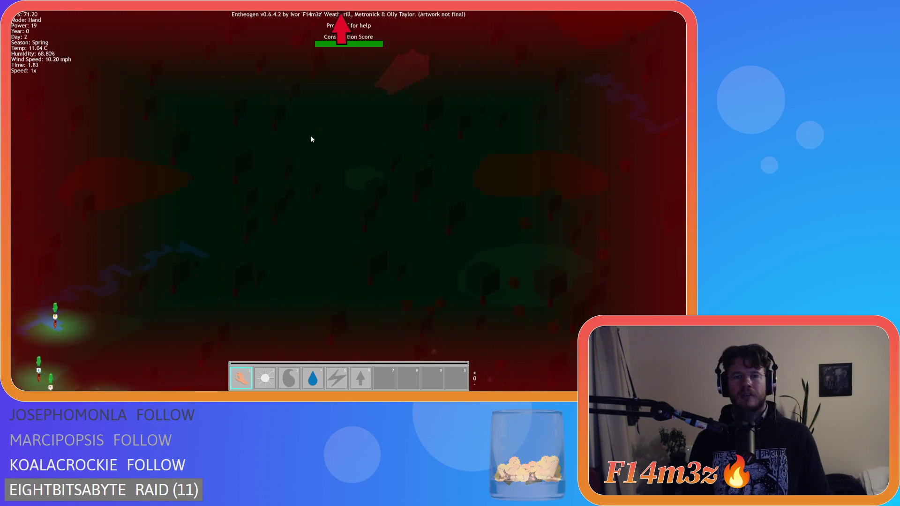
{"action": "key", "text": "a"}
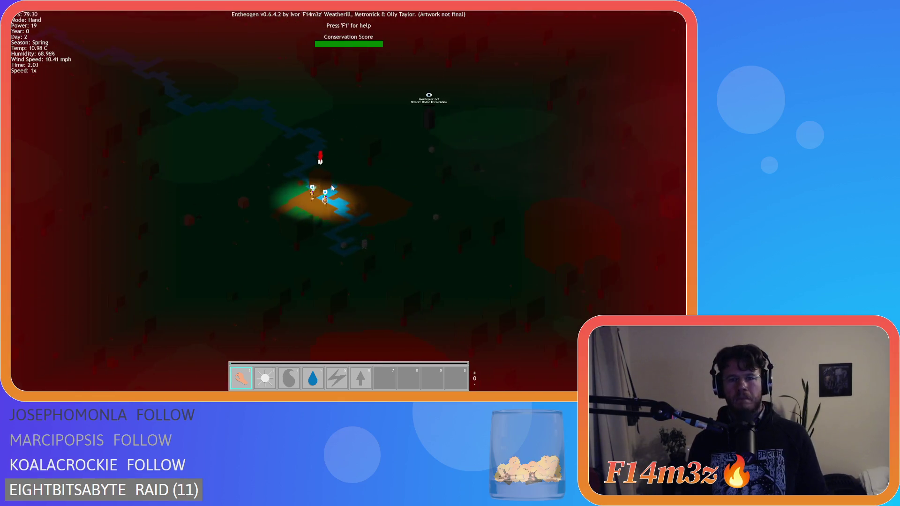
{"action": "scroll", "coordinate": [328, 185], "scroll_direction": "up", "scroll_amount": 3}
{"action": "scroll", "coordinate": [330, 186], "scroll_direction": "down", "scroll_amount": 3}
{"action": "key", "text": "w"}
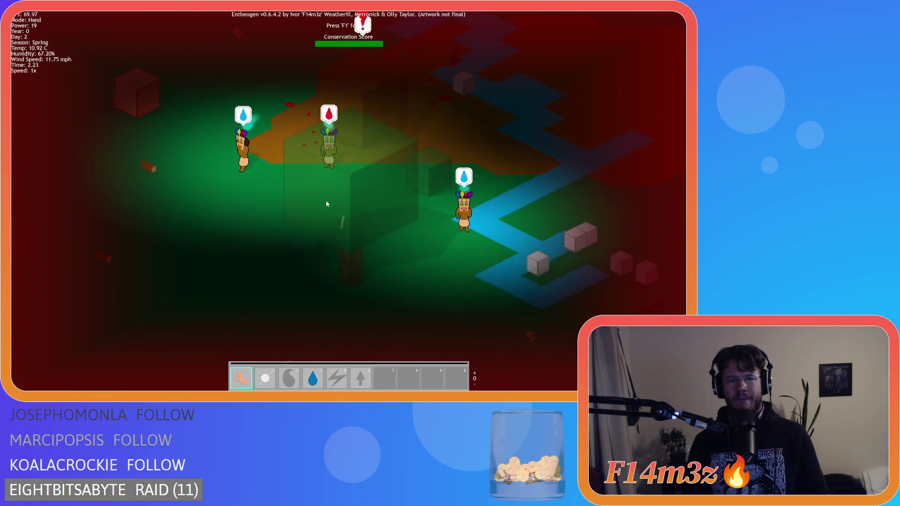
{"action": "scroll", "coordinate": [324, 207], "scroll_direction": "up", "scroll_amount": 3}
{"action": "scroll", "coordinate": [323, 210], "scroll_direction": "up", "scroll_amount": 3}
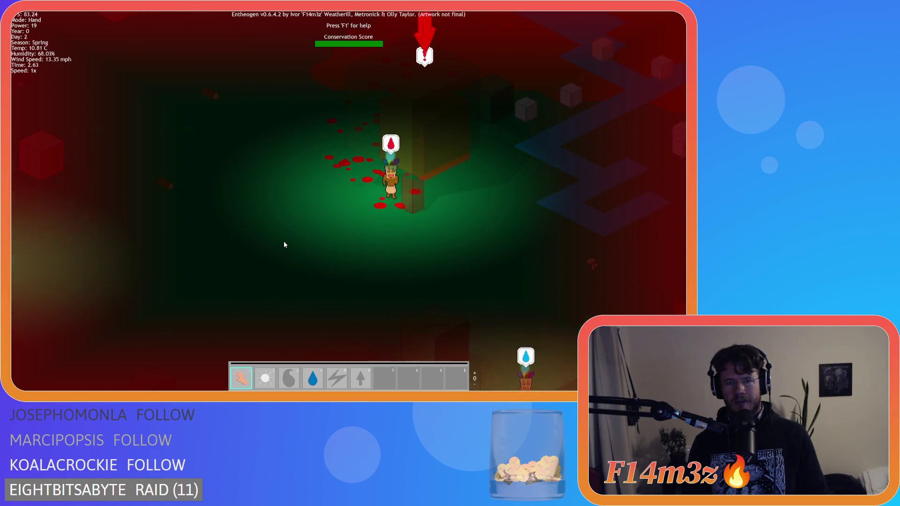
{"action": "scroll", "coordinate": [288, 237], "scroll_direction": "down", "scroll_amount": 3}
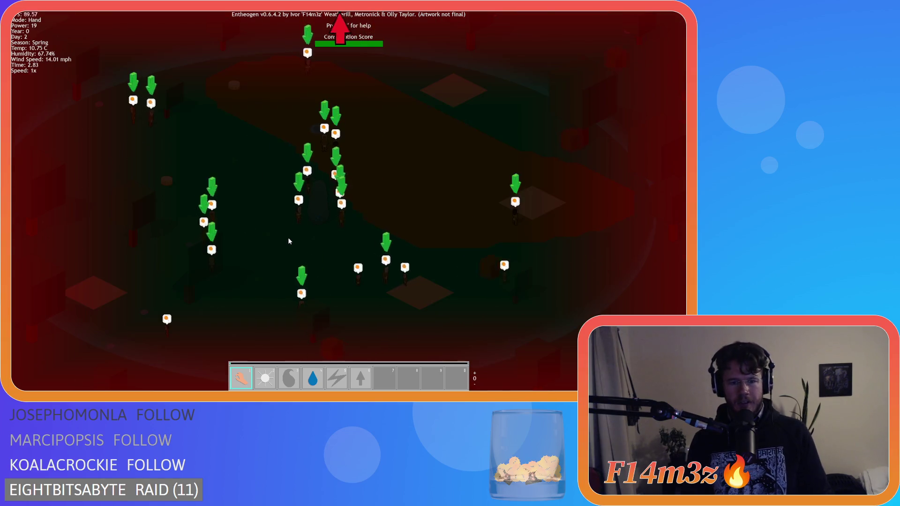
{"action": "scroll", "coordinate": [288, 237], "scroll_direction": "up", "scroll_amount": 3}
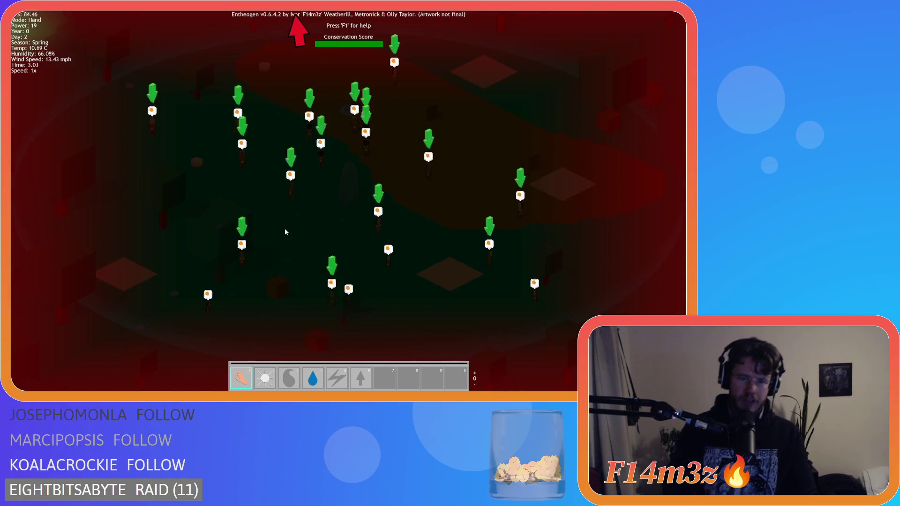
Try picking and placing Drum twice and Tent once, then dismiss the construct list.
{"action": "key", "text": "b"}
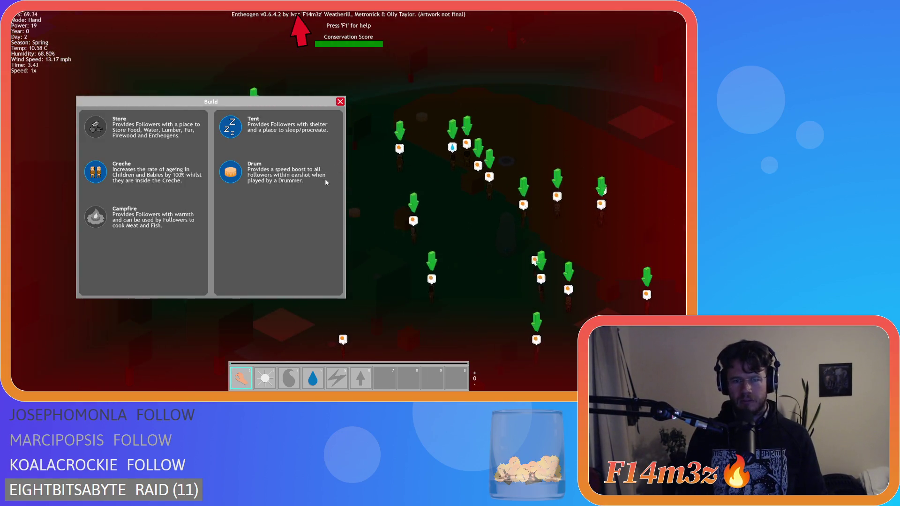
{"action": "left_click", "coordinate": [230, 173]}
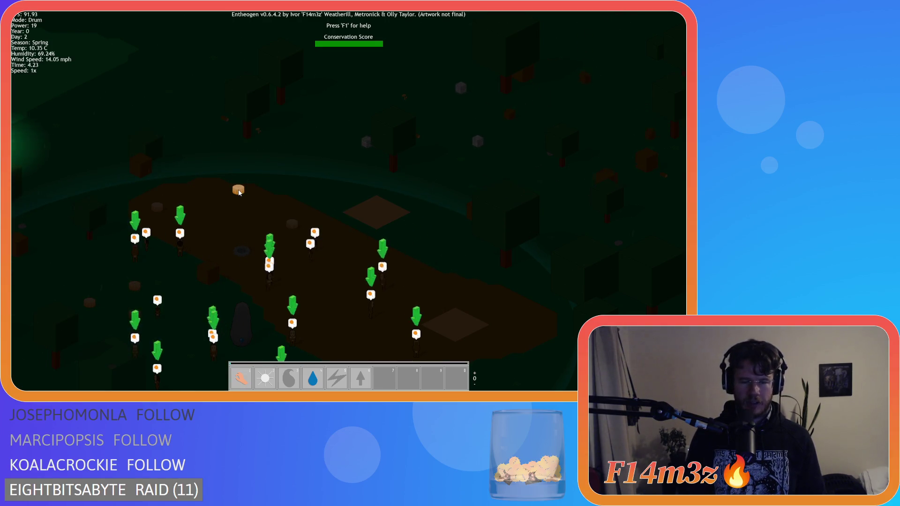
{"action": "left_click", "coordinate": [251, 193]}
{"action": "left_click", "coordinate": [235, 172]}
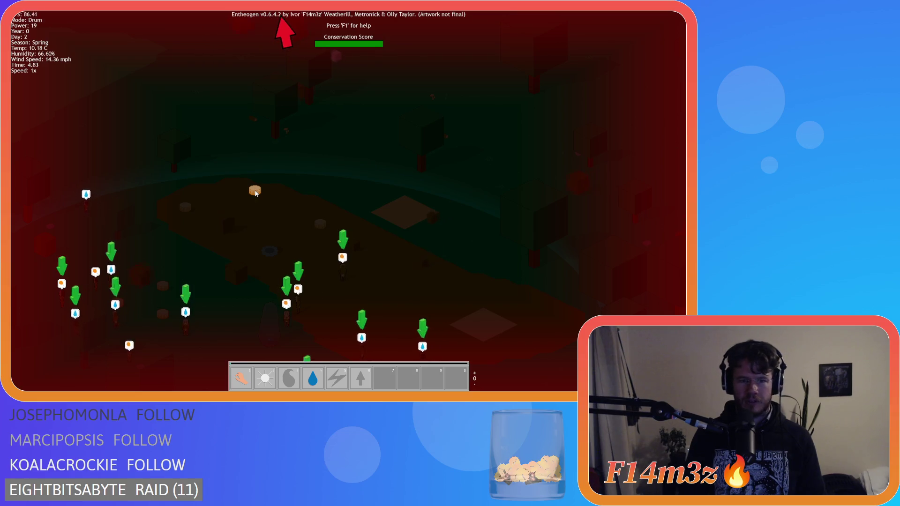
{"action": "left_click", "coordinate": [256, 194]}
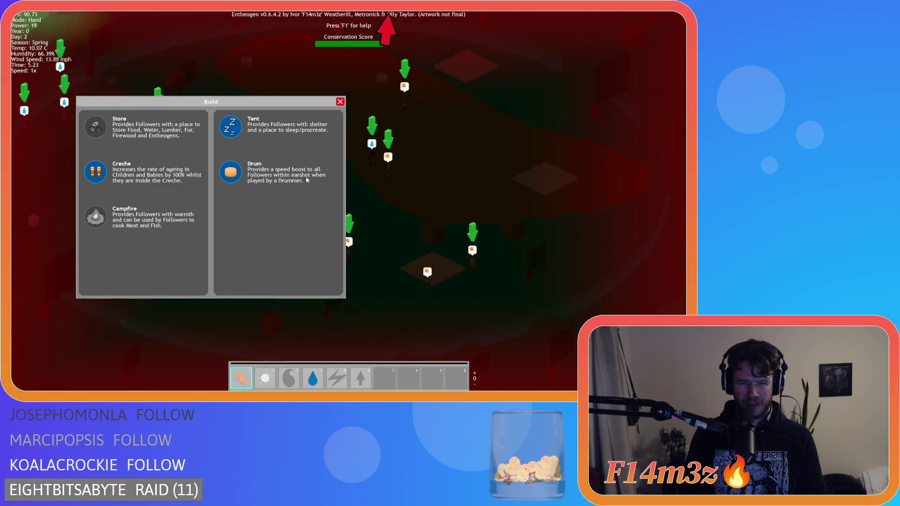
{"action": "left_click", "coordinate": [238, 144]}
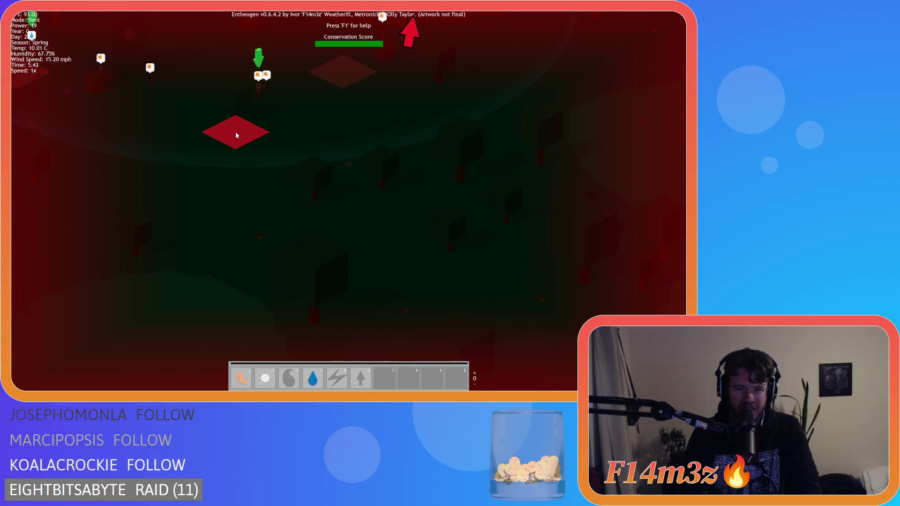
{"action": "left_click", "coordinate": [236, 152]}
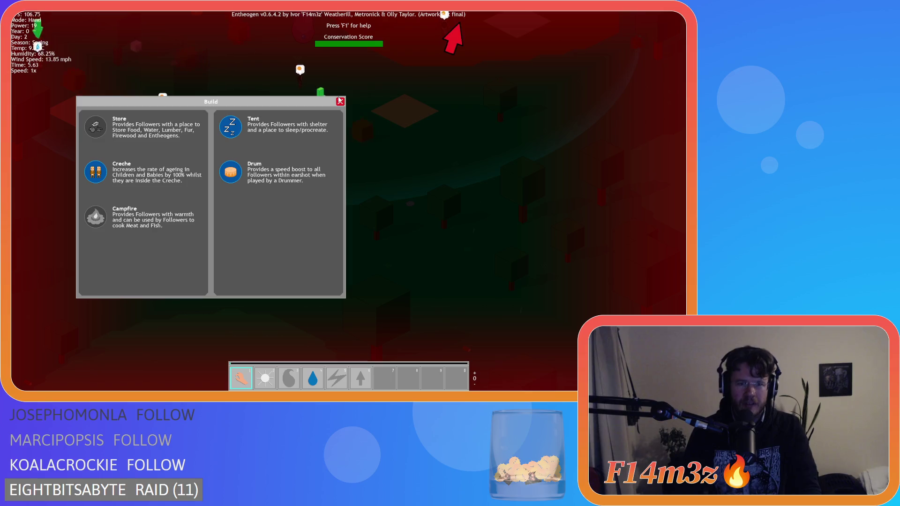
{"action": "left_click", "coordinate": [340, 101]}
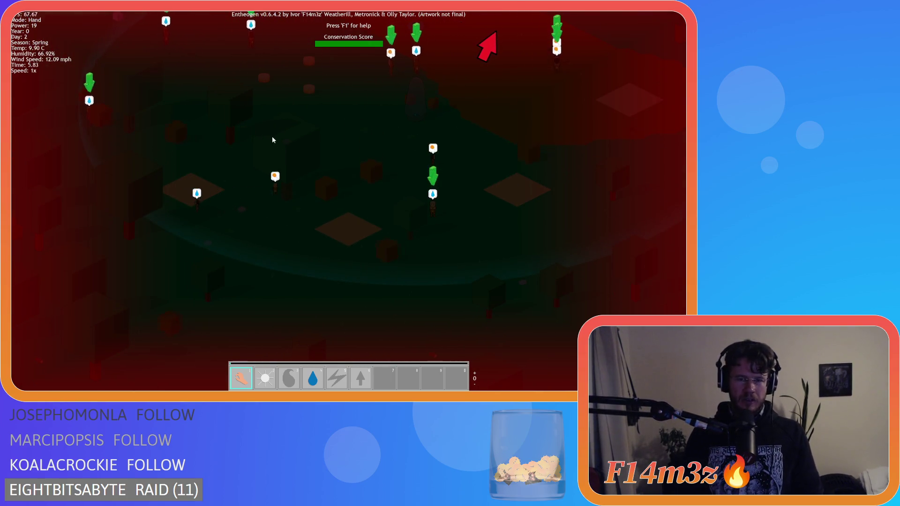
Pan the map and quickload the earlier daytime save with F9.
{"action": "key", "text": "w"}
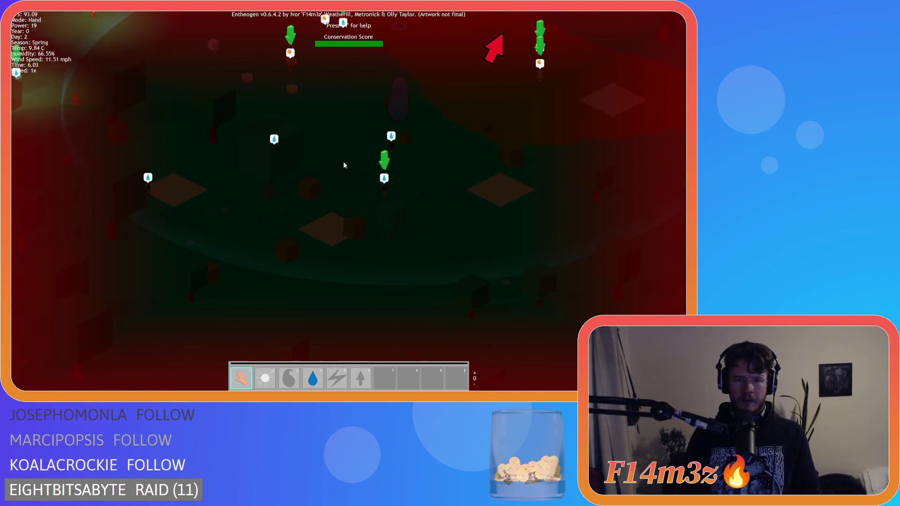
{"action": "key", "text": "w"}
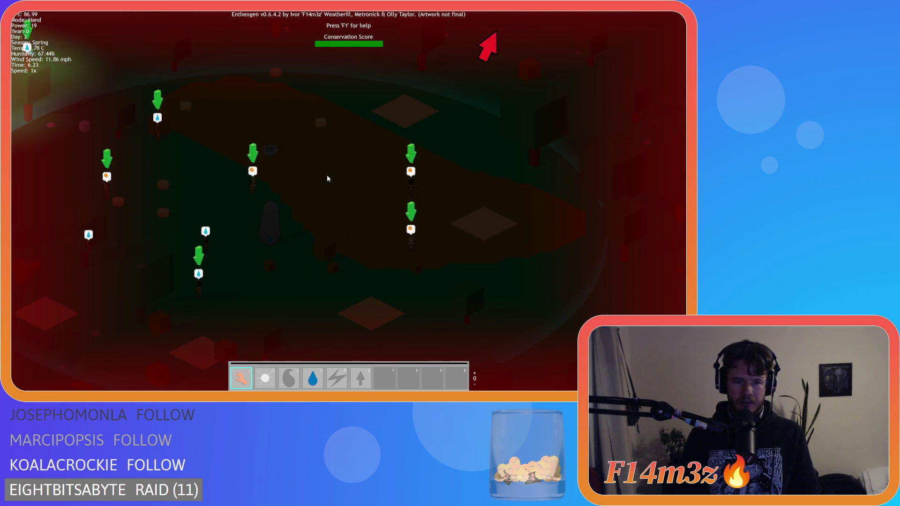
{"action": "key", "text": "F9"}
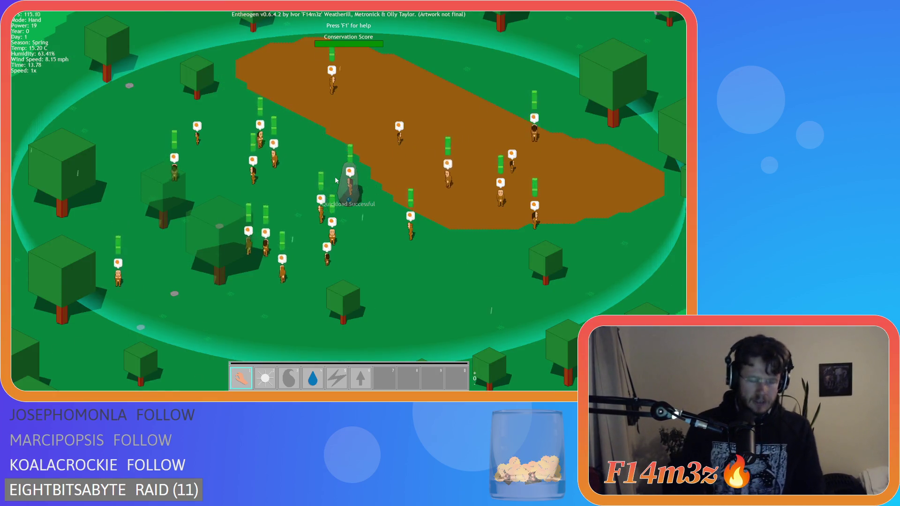
Pick the Tent construct from the Build list and toggle the F1 help panel.
{"action": "key", "text": "b"}
{"action": "left_click", "coordinate": [230, 127]}
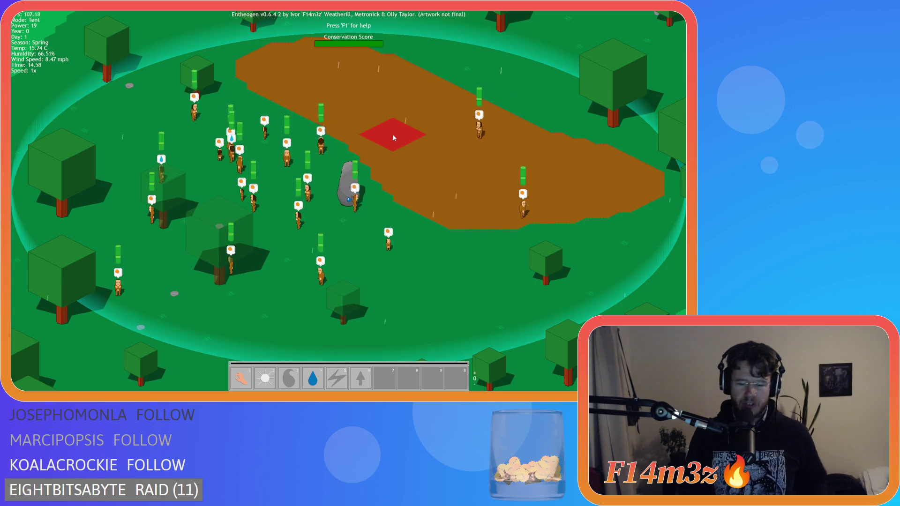
{"action": "key", "text": "F1"}
{"action": "key", "text": "F1"}
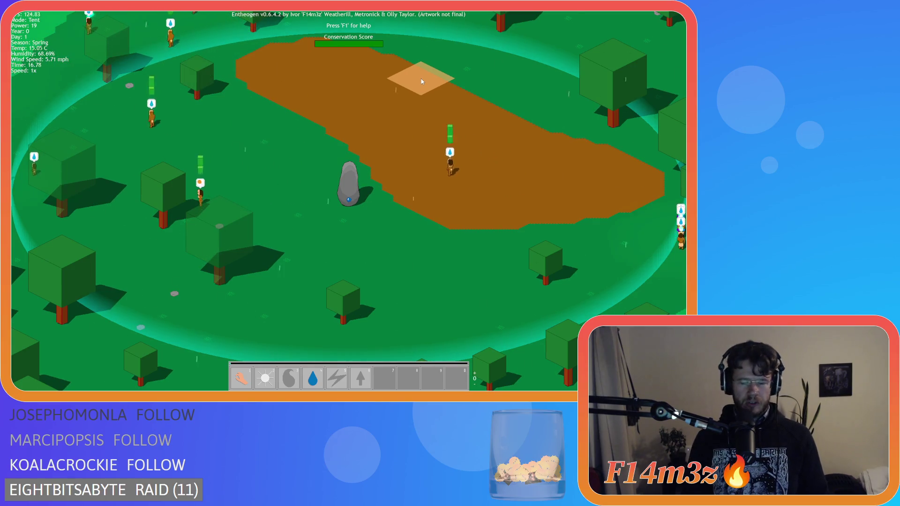
Pan the view to the upper-left end of the dirt clearing and choose Tent again.
{"action": "key", "text": "b"}
{"action": "key", "text": "w"}
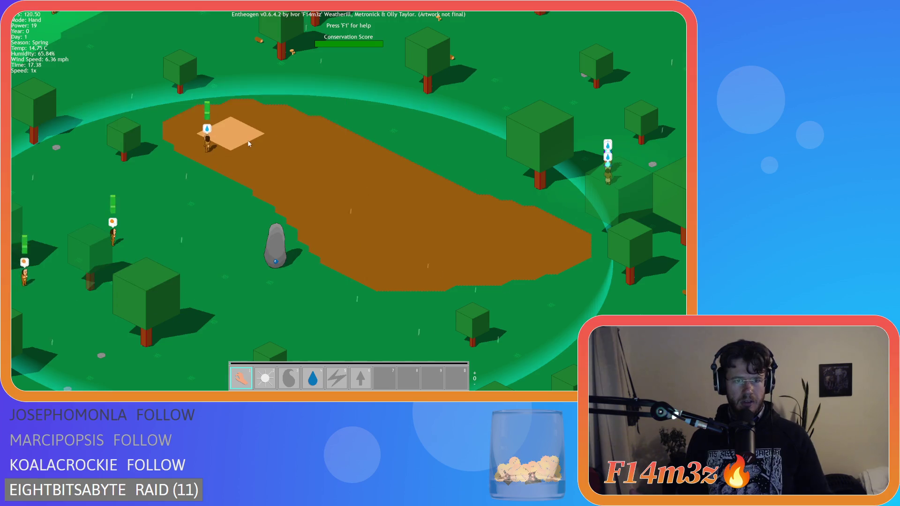
{"action": "key", "text": "b"}
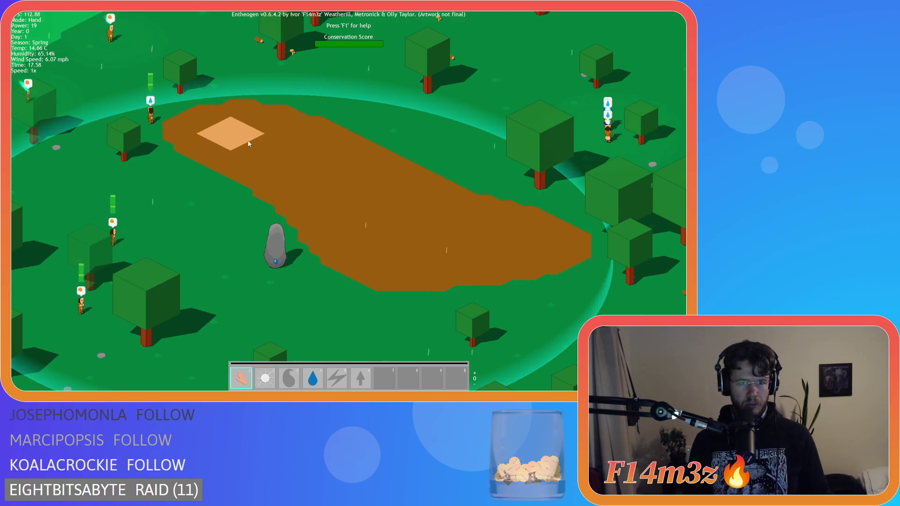
{"action": "key", "text": "a"}
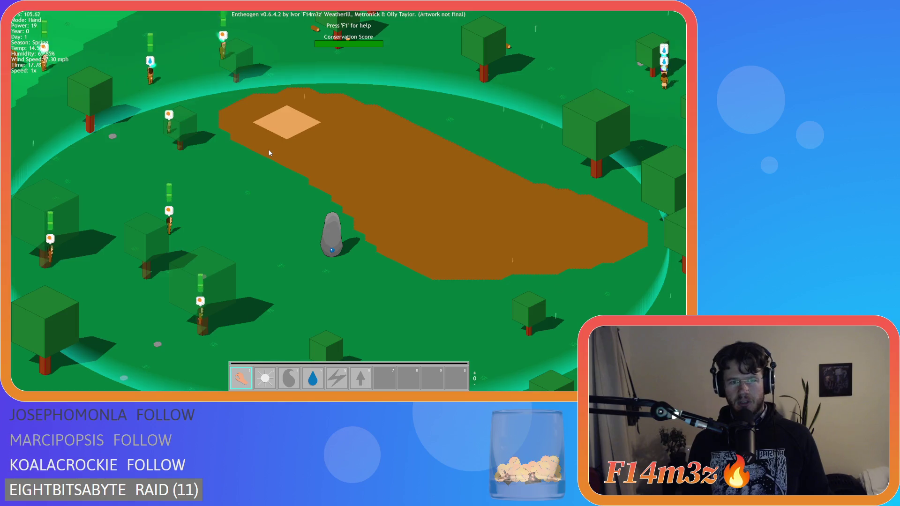
{"action": "key", "text": "d"}
{"action": "key", "text": "s"}
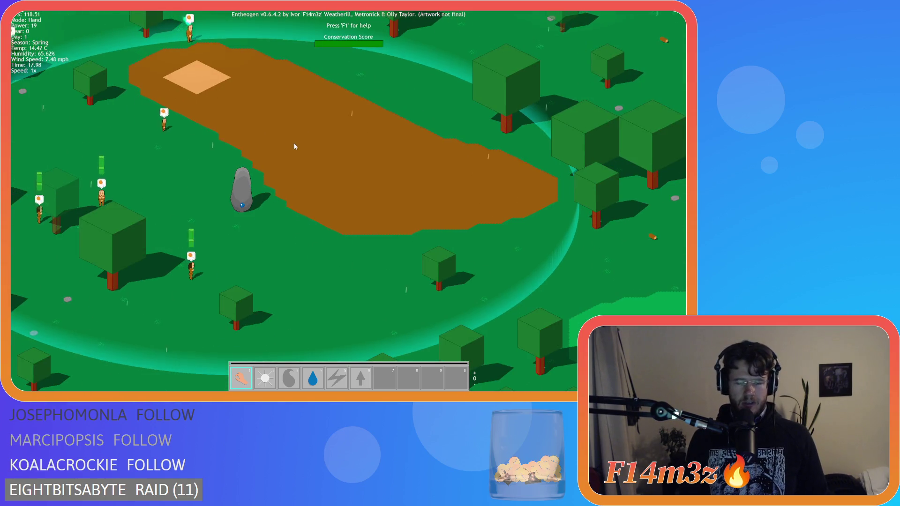
{"action": "key", "text": "b"}
{"action": "left_click", "coordinate": [233, 132]}
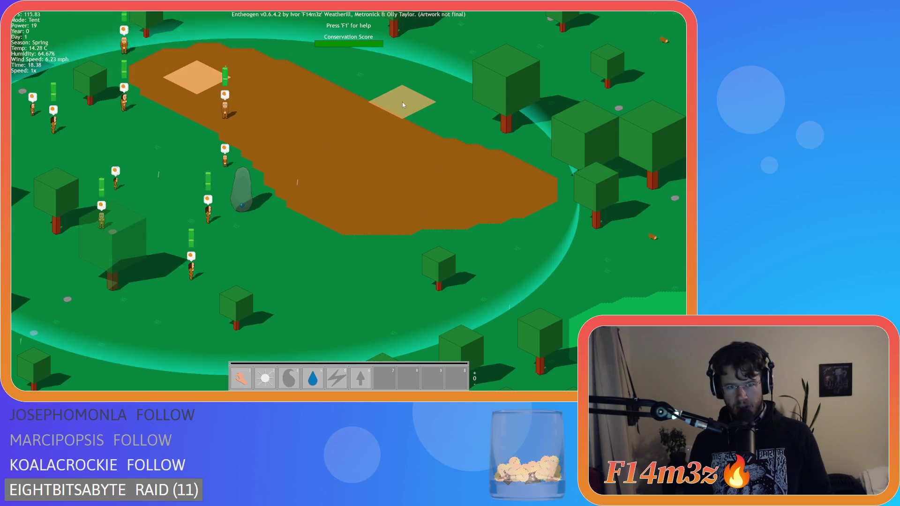
Choose Tent again from the Build list, then dismiss the list.
{"action": "key", "text": "b"}
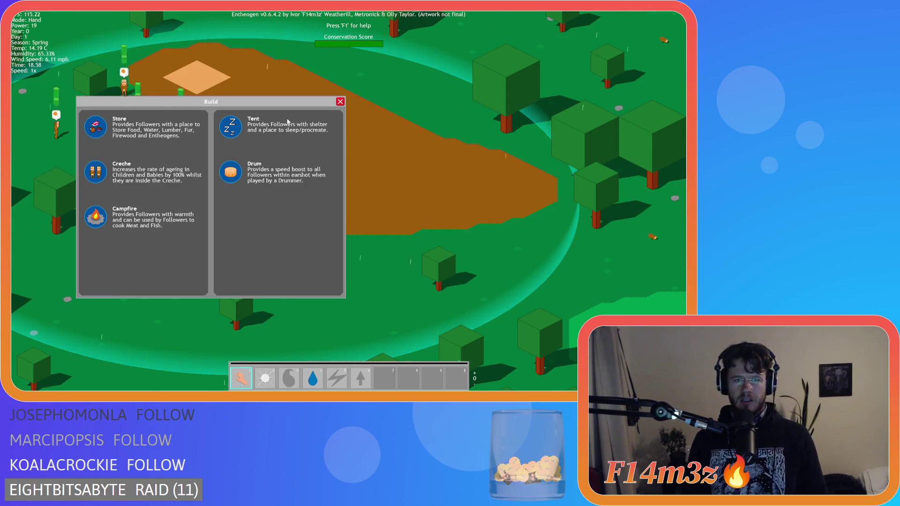
{"action": "key", "text": "d"}
{"action": "left_click", "coordinate": [251, 142]}
{"action": "key", "text": "b"}
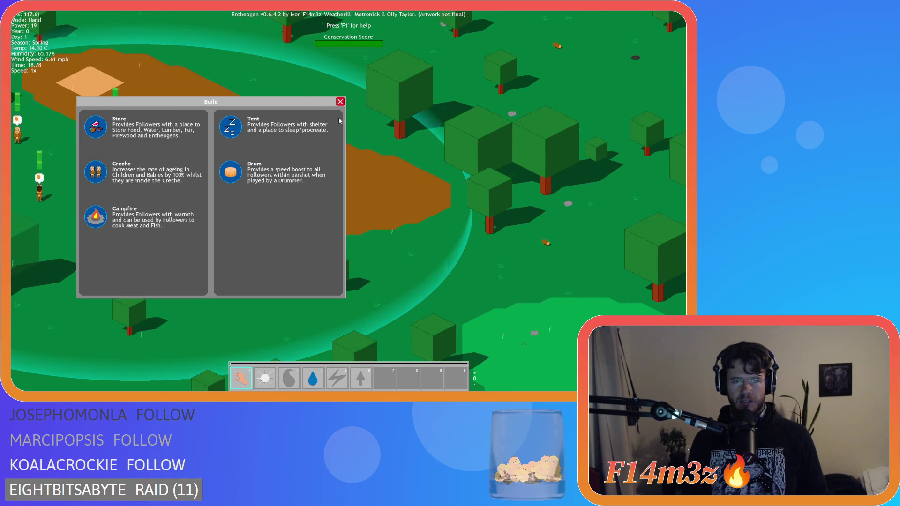
{"action": "left_click", "coordinate": [341, 102]}
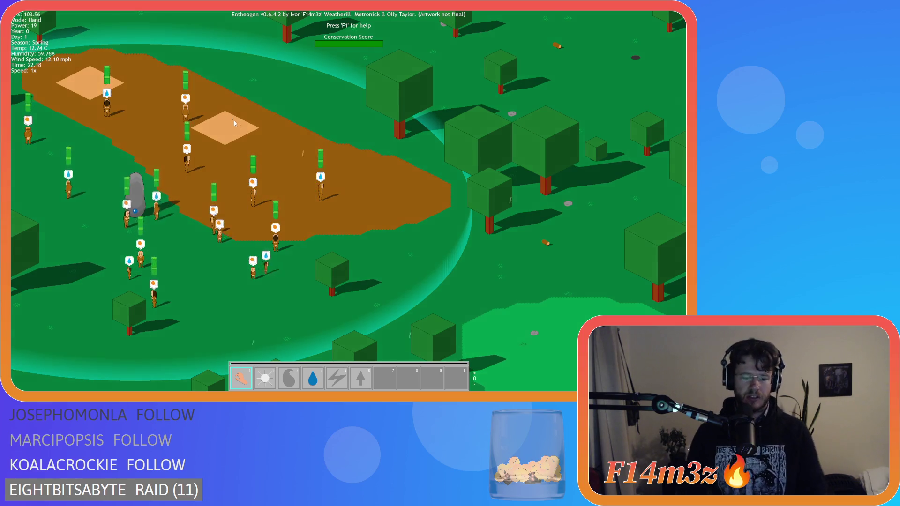
Pan the camera to centre the dirt clearing and choose Tent from the Build menu.
{"action": "key", "text": "w"}
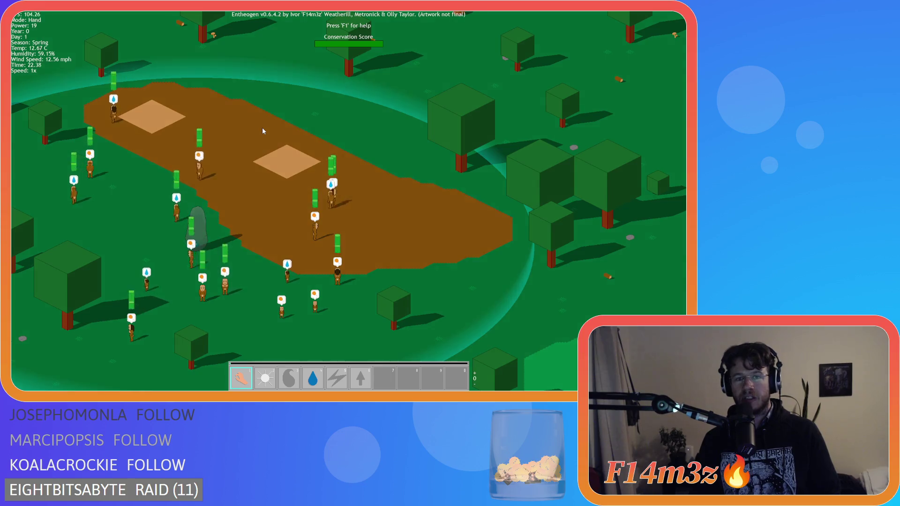
{"action": "key", "text": "a"}
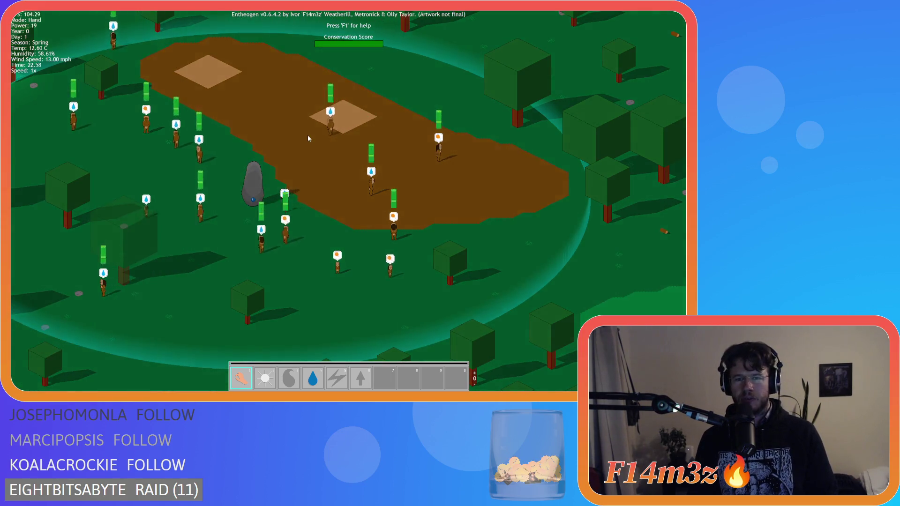
{"action": "key", "text": "a"}
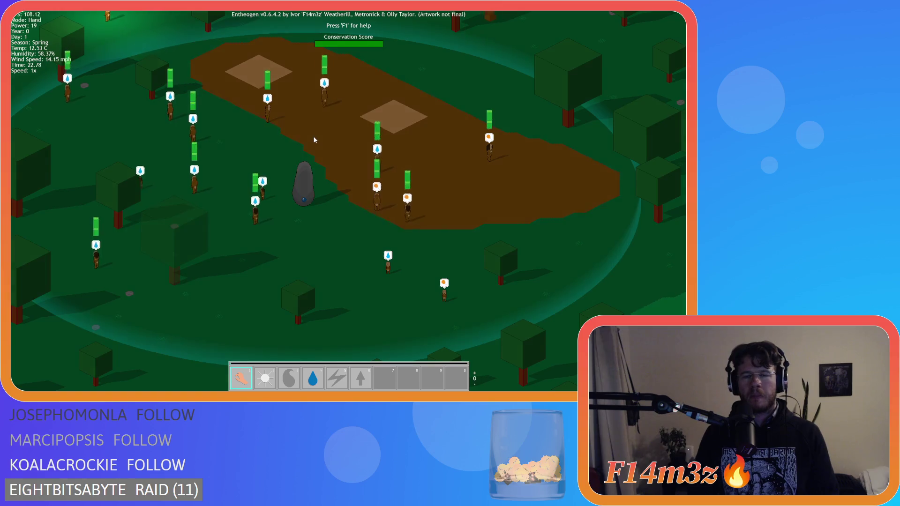
{"action": "key", "text": "b"}
{"action": "key", "text": "a"}
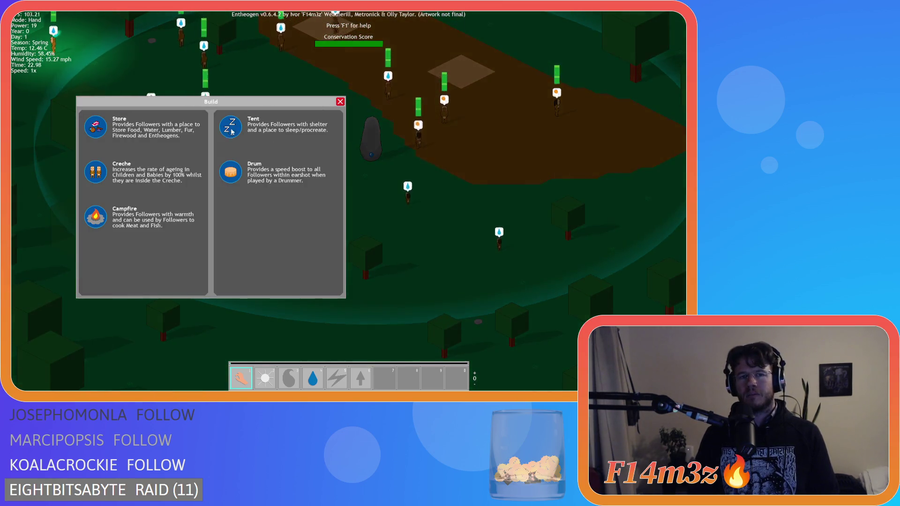
{"action": "key", "text": "s"}
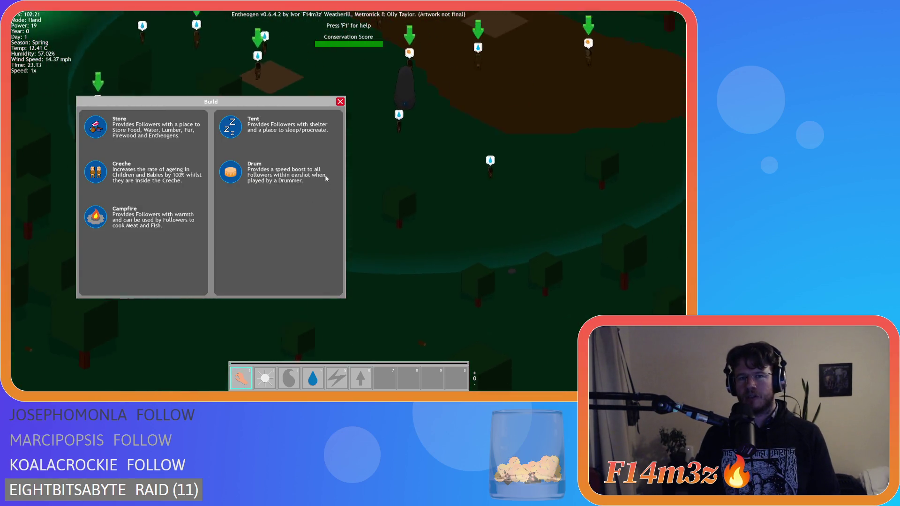
{"action": "key", "text": "w"}
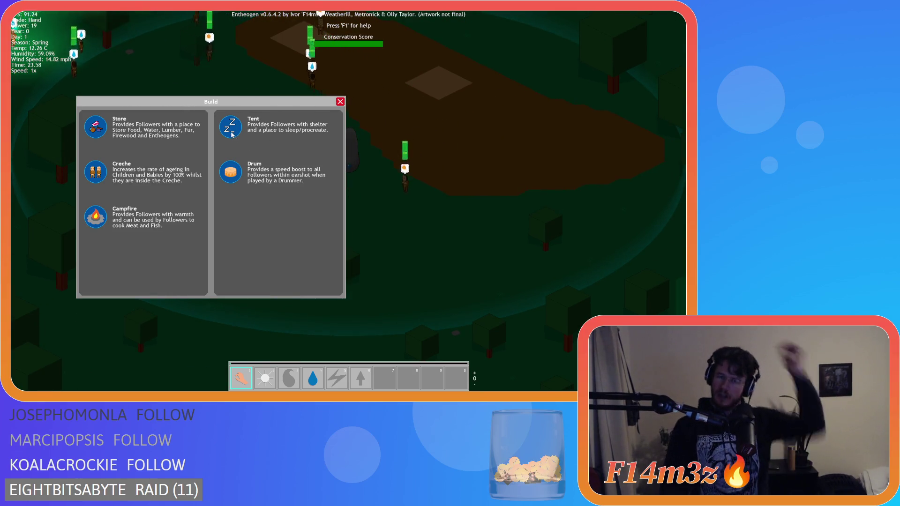
{"action": "left_click", "coordinate": [231, 134]}
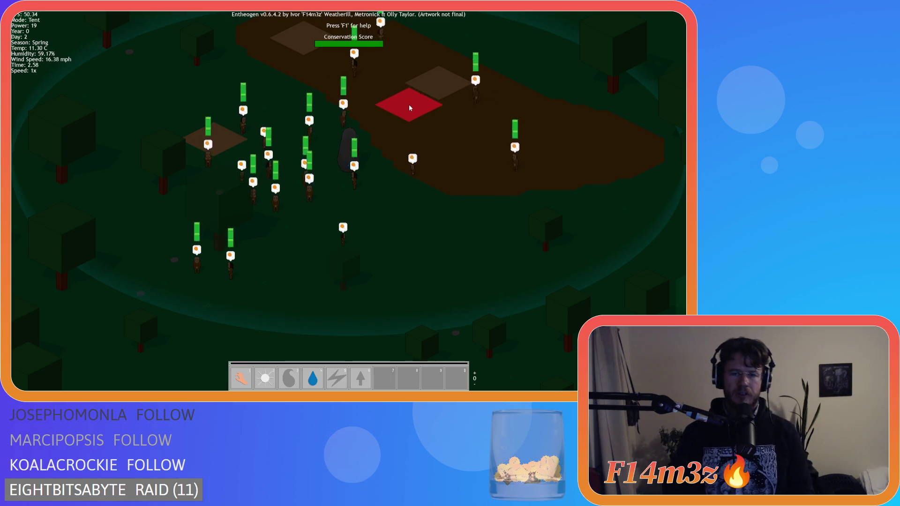
Cancel the Tent placement, pick the Tent again and cancel it, panning the map meanwhile.
{"action": "right_click", "coordinate": [528, 122]}
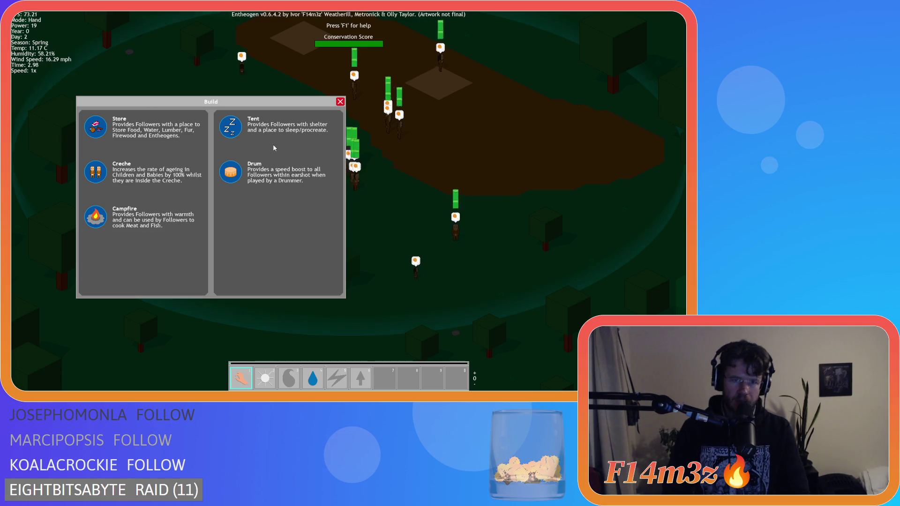
{"action": "key", "text": "d"}
{"action": "left_click", "coordinate": [230, 131]}
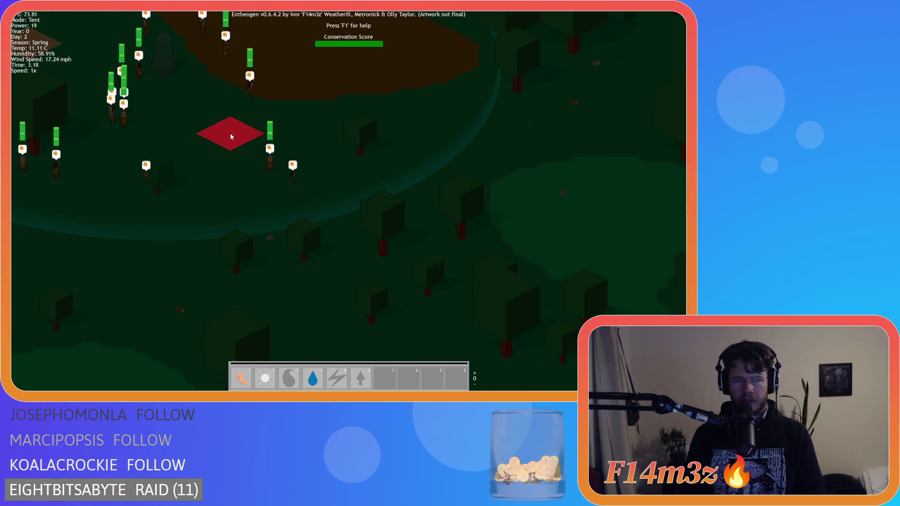
{"action": "key", "text": "w"}
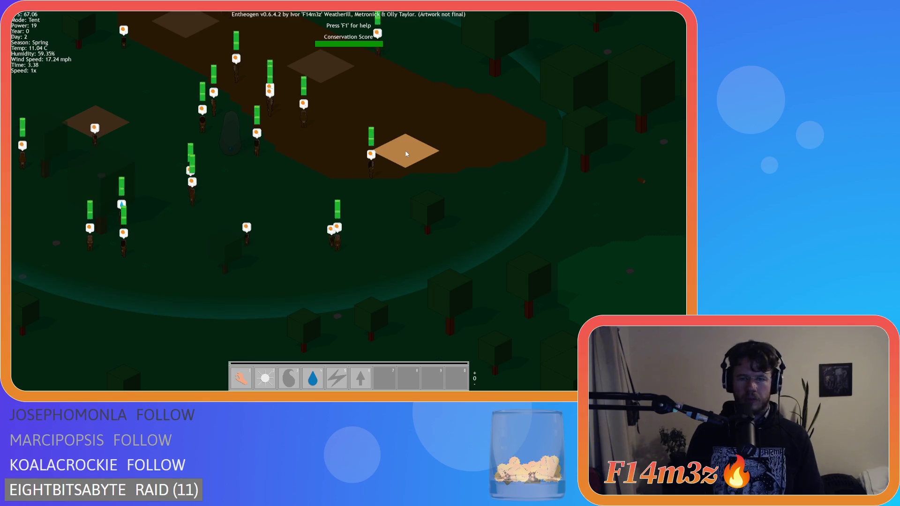
{"action": "right_click", "coordinate": [413, 150]}
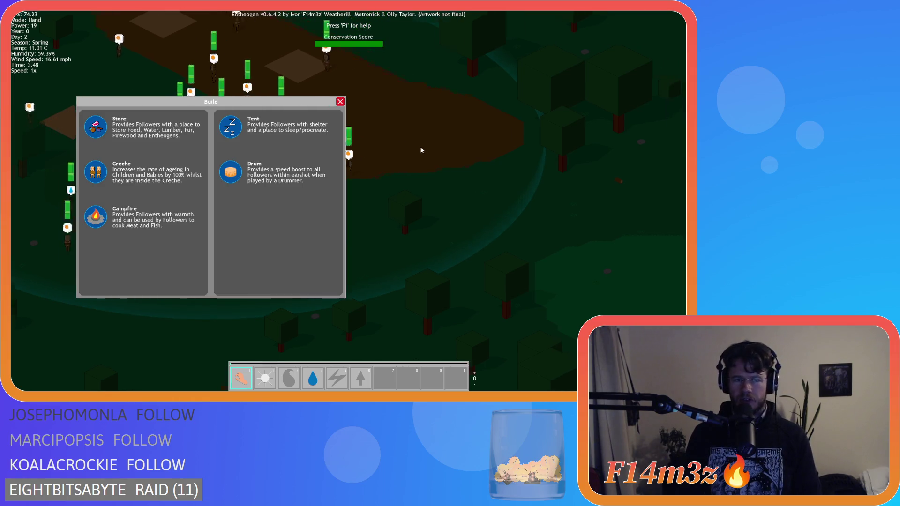
{"action": "key", "text": "d"}
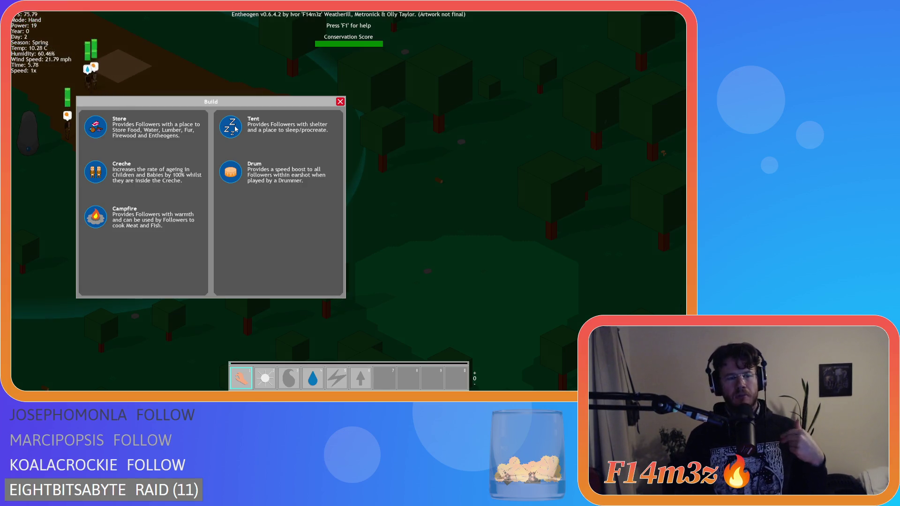
{"action": "key", "text": "a"}
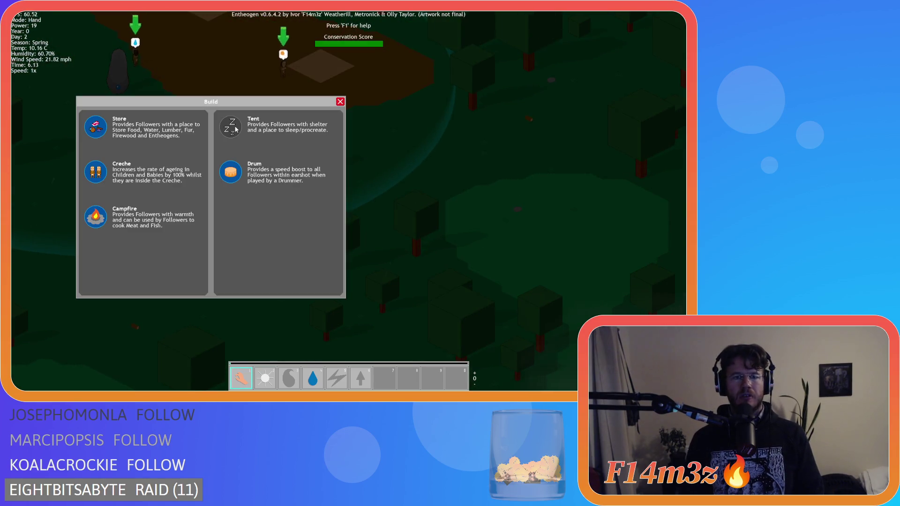
{"action": "key", "text": "a"}
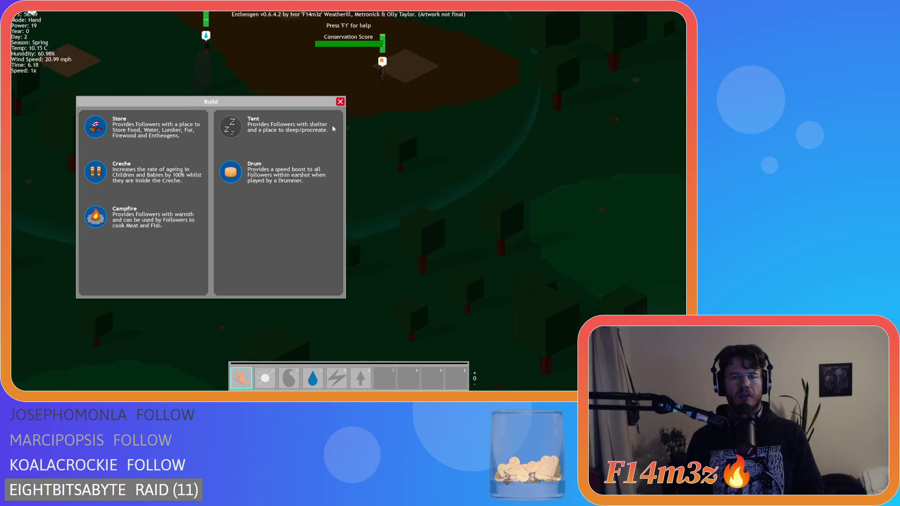
Close the Build menu and quit the Entheogen test run with Escape and Y.
{"action": "left_click", "coordinate": [339, 101]}
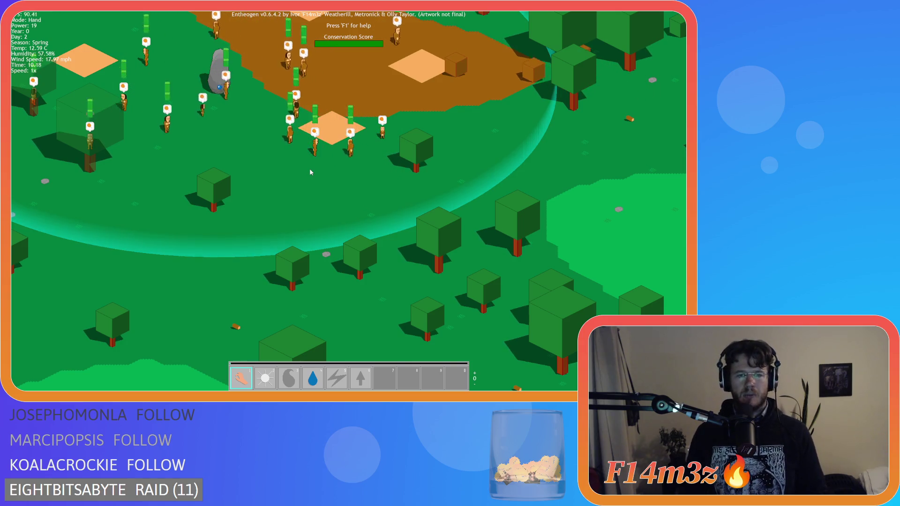
{"action": "scroll", "coordinate": [291, 79], "scroll_direction": "up", "scroll_amount": 3}
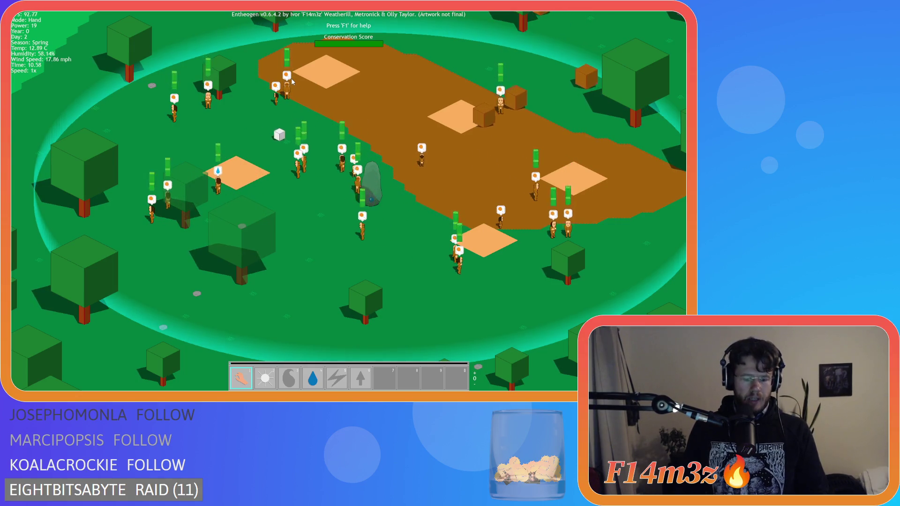
{"action": "key", "text": "Escape"}
{"action": "key", "text": "y"}
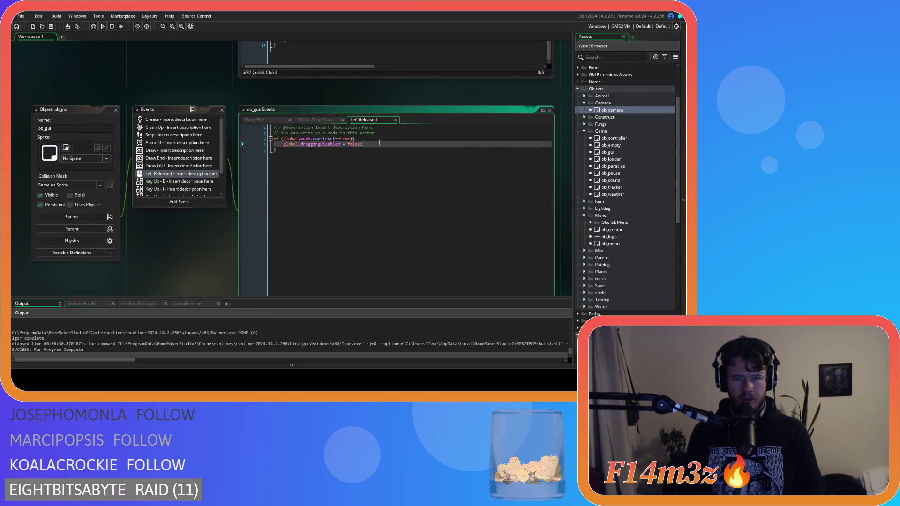
Scroll the workspace to show the ob_controller object, its events and the Global Tap code.
{"action": "scroll", "coordinate": [365, 165], "scroll_direction": "up", "scroll_amount": 1}
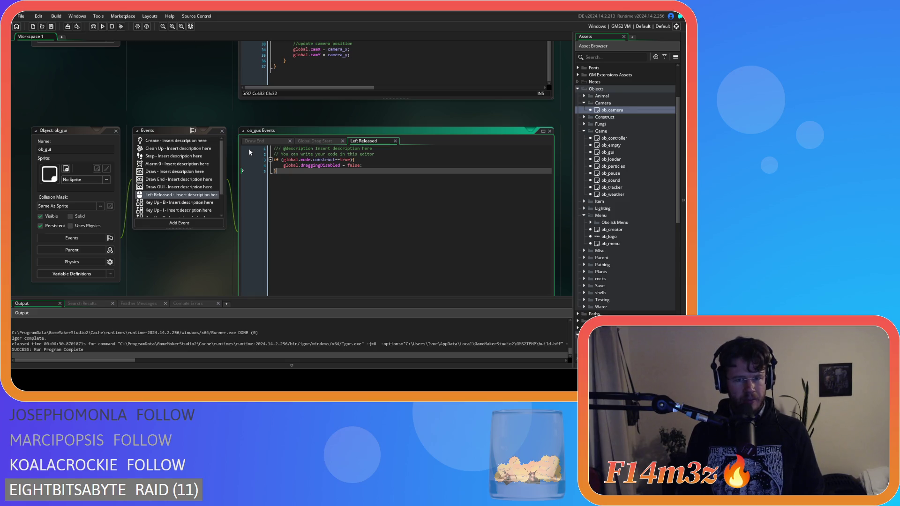
{"action": "scroll", "coordinate": [179, 99], "scroll_direction": "up", "scroll_amount": 4}
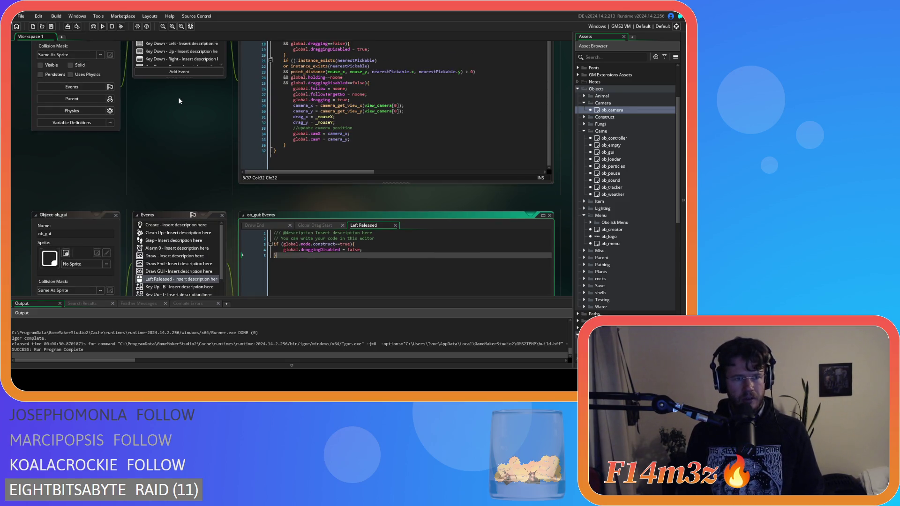
{"action": "scroll", "coordinate": [179, 104], "scroll_direction": "up", "scroll_amount": 2}
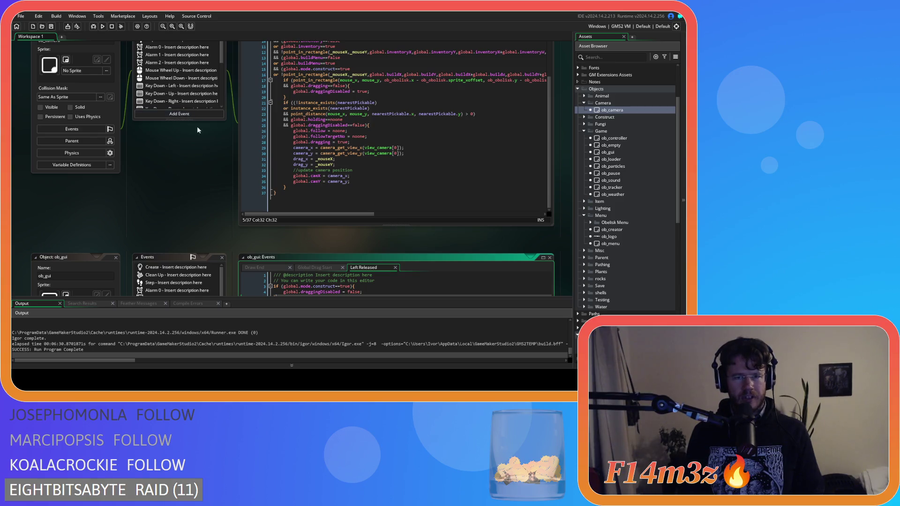
{"action": "scroll", "coordinate": [189, 140], "scroll_direction": "up", "scroll_amount": 3}
{"action": "scroll", "coordinate": [162, 217], "scroll_direction": "up", "scroll_amount": 10}
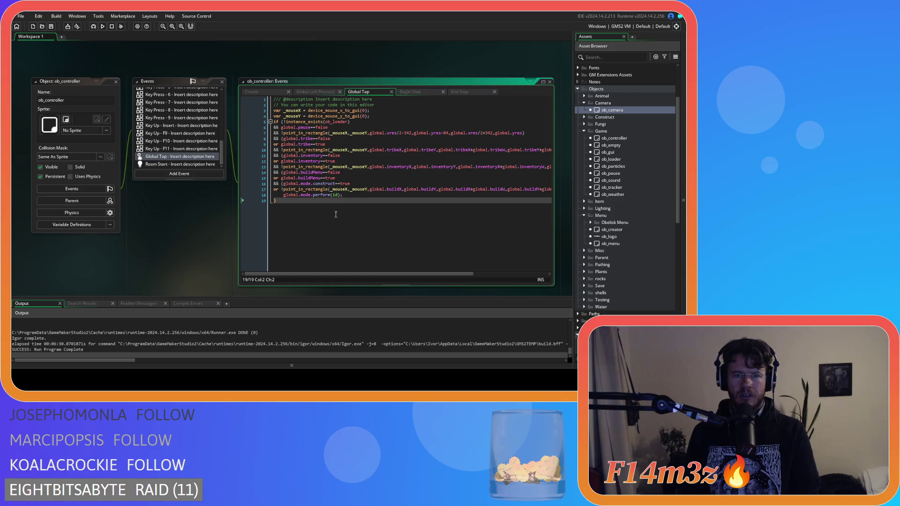
Change the construct-mode check on line 16 of Global Tap from true to false.
{"action": "left_click", "coordinate": [374, 188]}
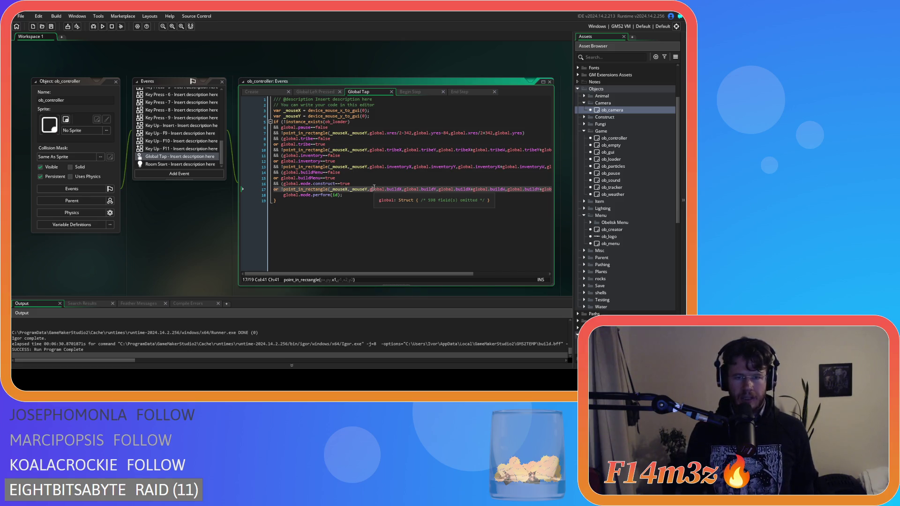
{"action": "double_click", "coordinate": [345, 183]}
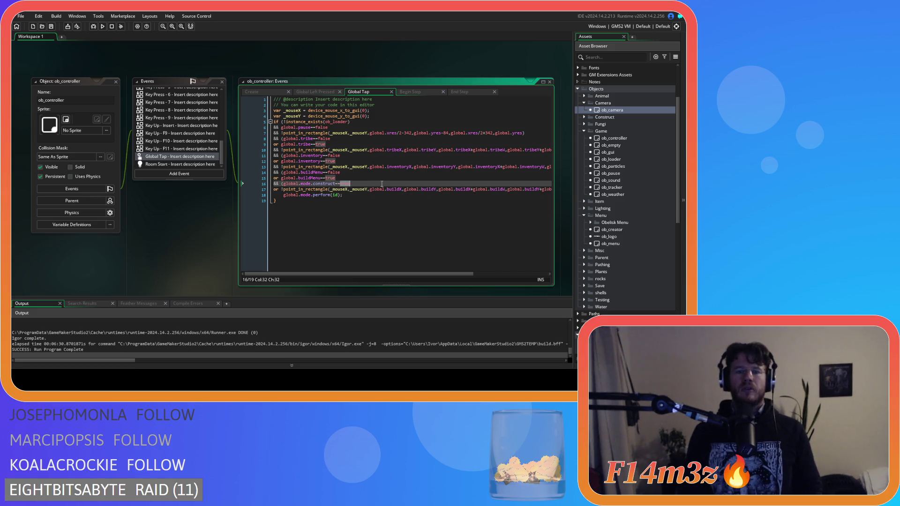
{"action": "type", "text": "false"}
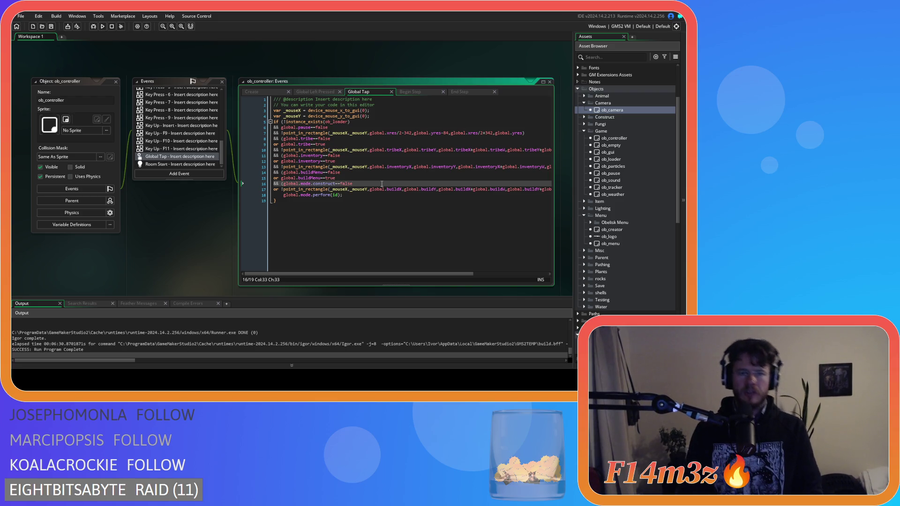
{"action": "left_click", "coordinate": [369, 189]}
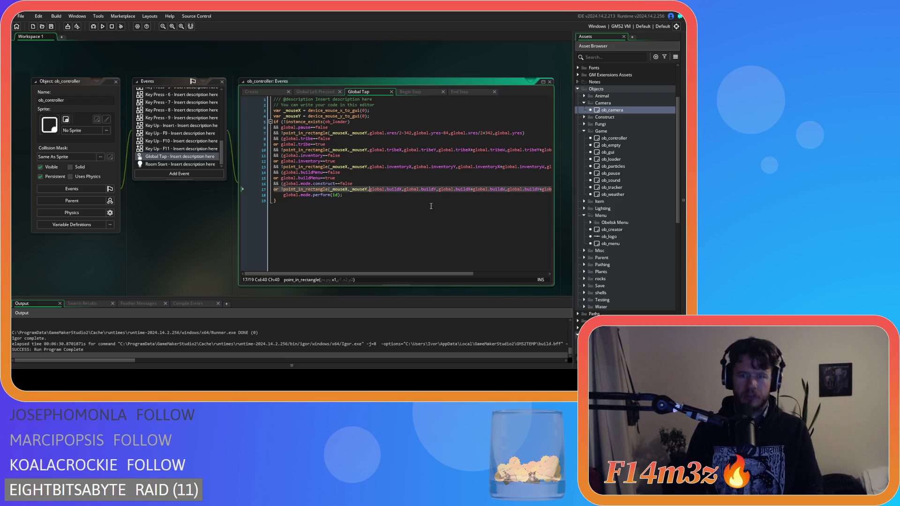
{"action": "left_click", "coordinate": [376, 195]}
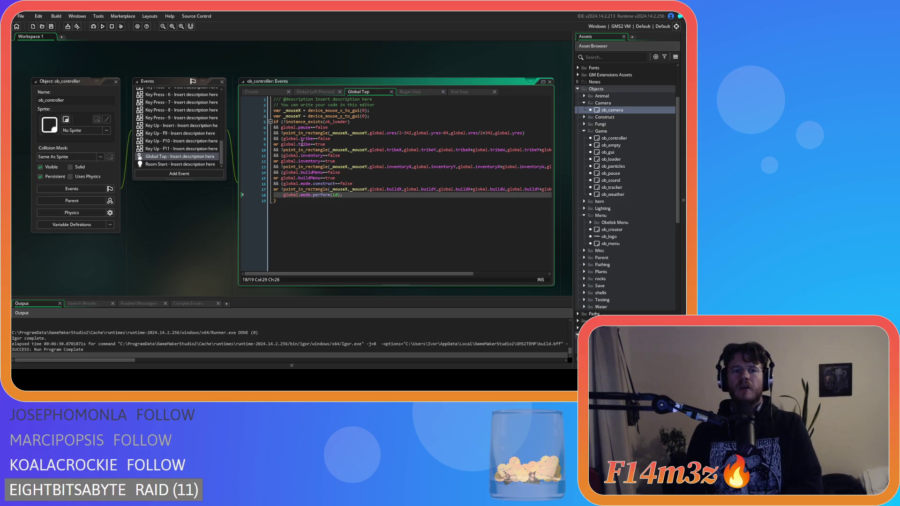
Open ob_controller's Global Left Released code and place the caret after the Hand mode check.
{"action": "scroll", "coordinate": [162, 129], "scroll_direction": "up", "scroll_amount": 5}
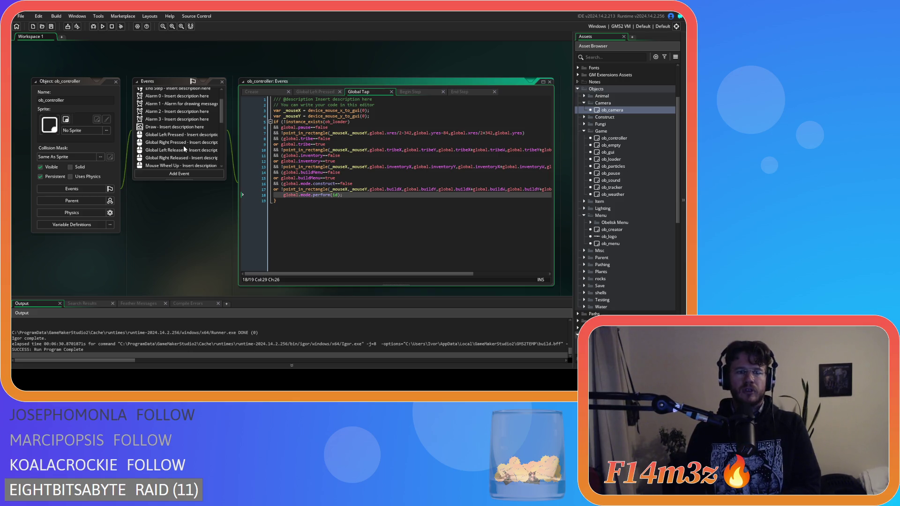
{"action": "left_click", "coordinate": [183, 158]}
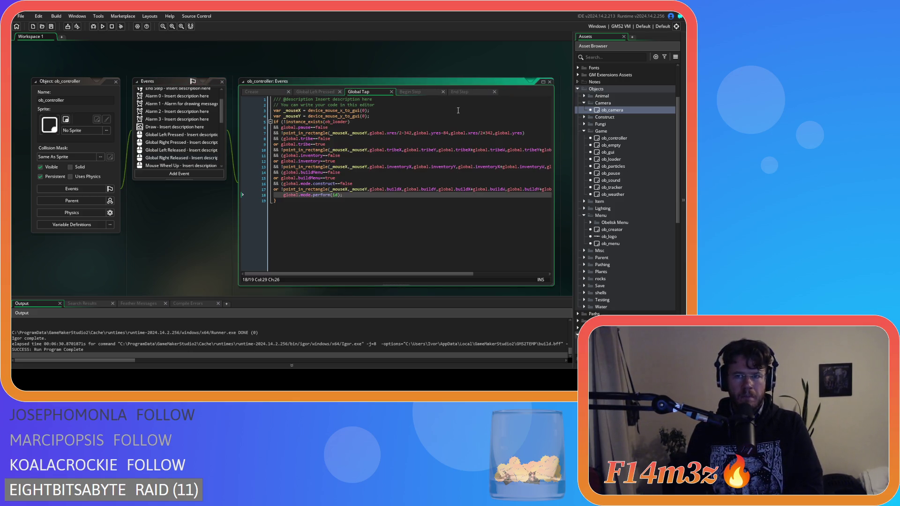
{"action": "left_click", "coordinate": [174, 157]}
{"action": "left_click", "coordinate": [370, 161]}
{"action": "left_click", "coordinate": [376, 133]}
{"action": "left_click", "coordinate": [376, 127]}
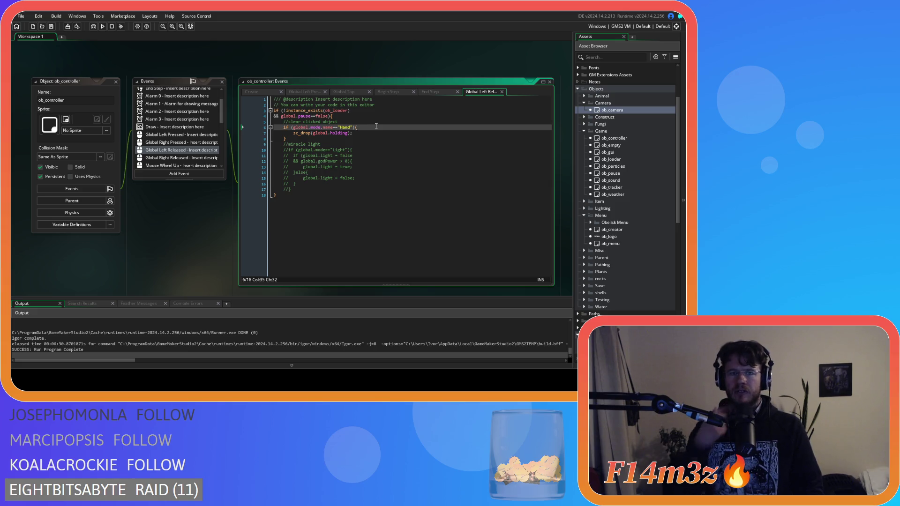
Add an else { } block after the Hand-mode drop block in Global Left Released.
{"action": "left_click_drag", "start_coordinate": [297, 139], "coordinate": [286, 128]}
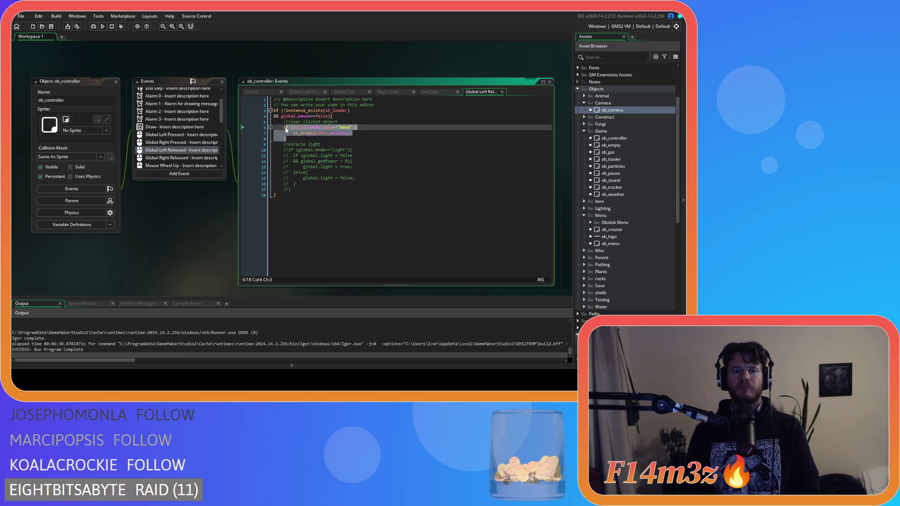
{"action": "left_click", "coordinate": [300, 140]}
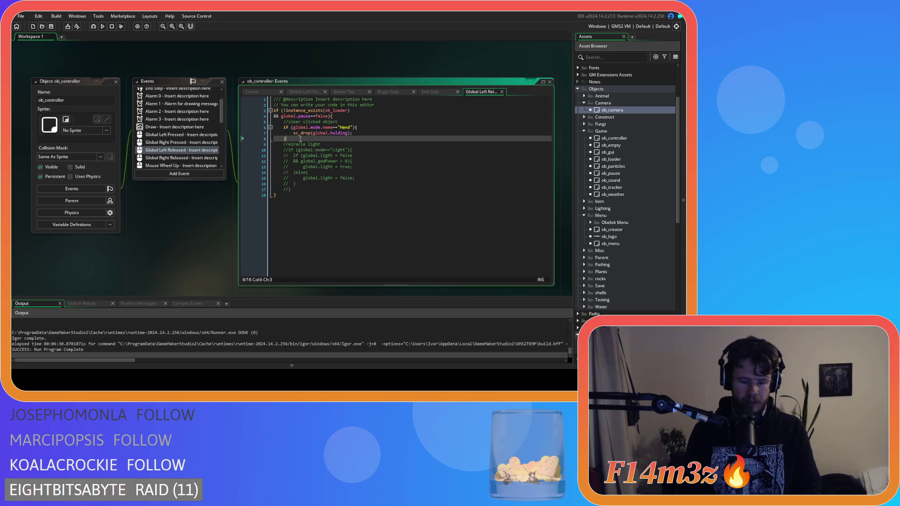
{"action": "type", "text": "else"}
{"action": "type", "text": "{"}
{"action": "key", "text": "Return"}
{"action": "key", "text": "Return"}
{"action": "type", "text": "}"}
Make it an else-if on global.mode.construct being true, with the brace moved down and a new && clause.
{"action": "left_click", "coordinate": [300, 140]}
{"action": "type", "text": "if"}
{"action": "key", "text": "BackSpace"}
{"action": "key", "text": "BackSpace"}
{"action": "key", "text": "BackSpace"}
{"action": "type", "text": "if(gl"}
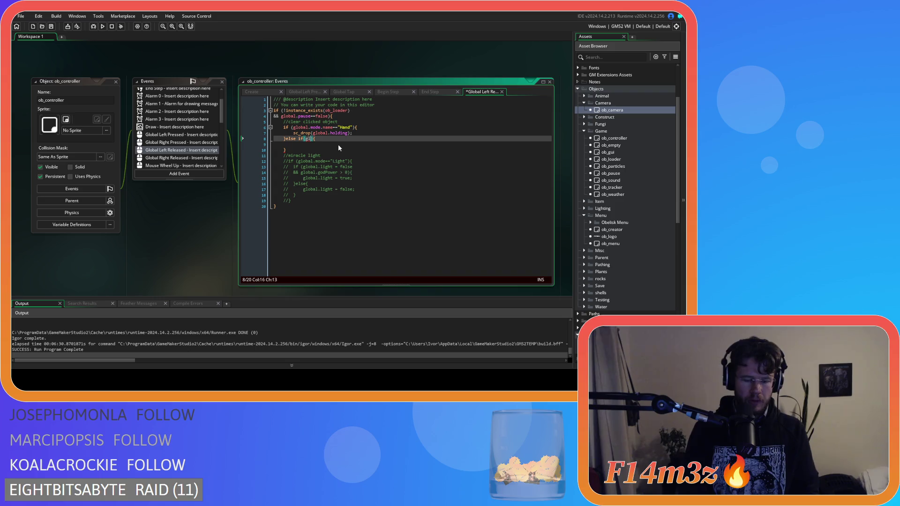
{"action": "type", "text": "obal.mode.construct=="}
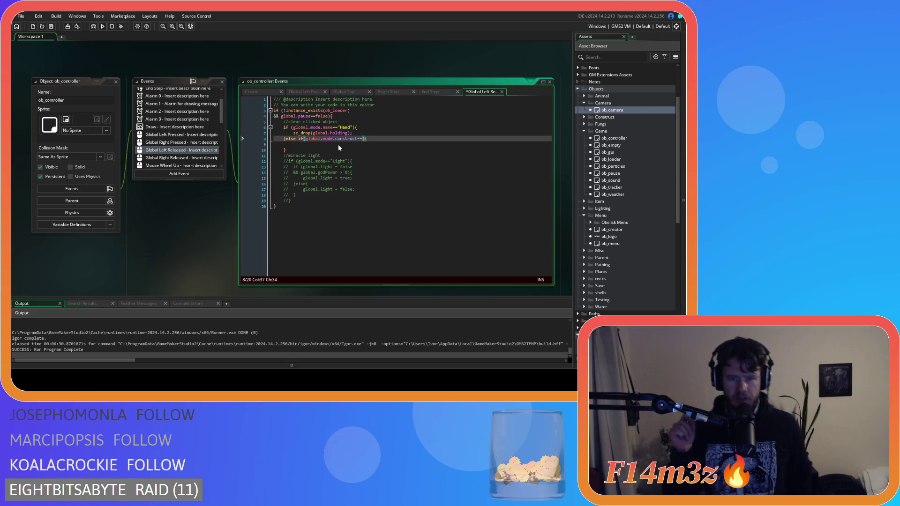
{"action": "type", "text": "true"}
{"action": "key", "text": "Return"}
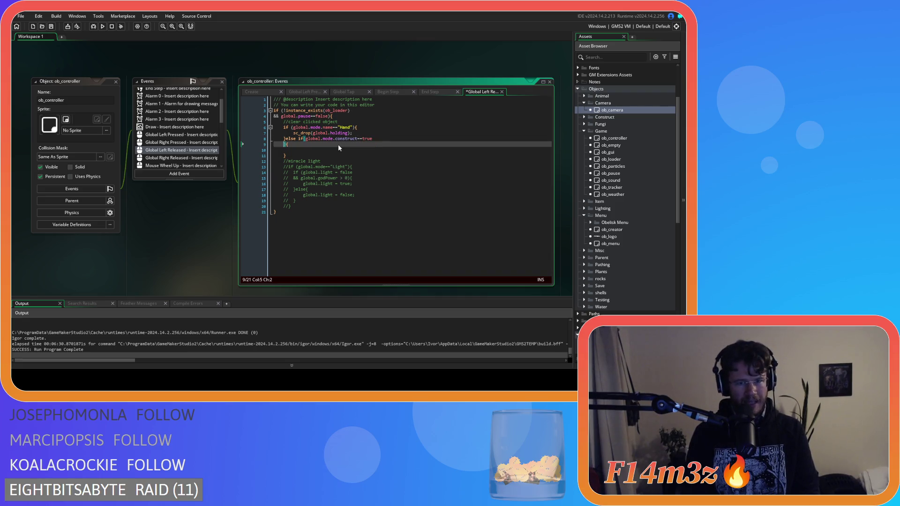
{"action": "type", "text": "&&"}
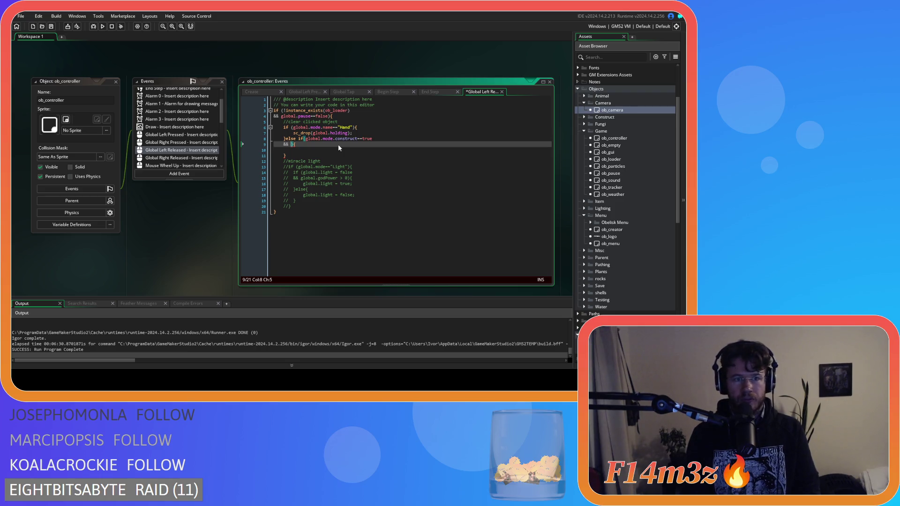
{"action": "left_click", "coordinate": [197, 120]}
Look through ob_controller's Alarm 0–3 event codes and close their tabs.
{"action": "left_click", "coordinate": [197, 112]}
{"action": "left_click", "coordinate": [196, 104]}
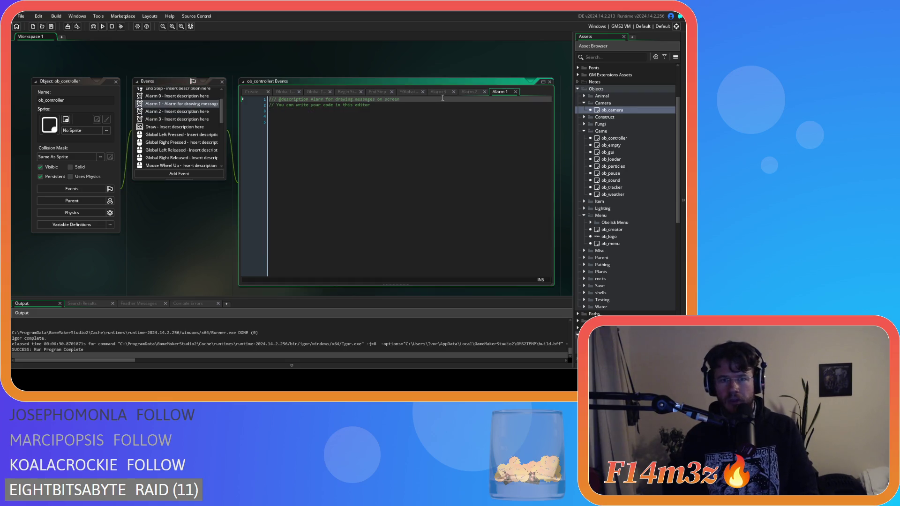
{"action": "left_click", "coordinate": [454, 92]}
{"action": "left_click", "coordinate": [454, 92]}
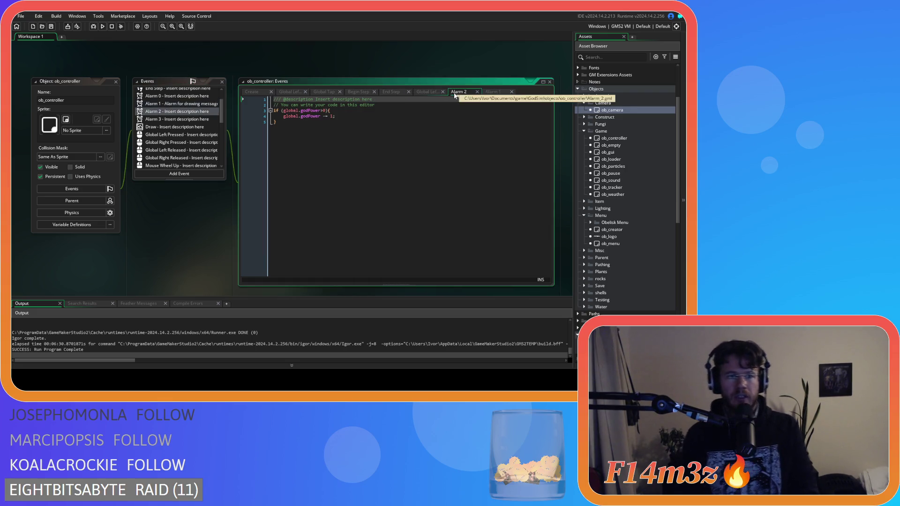
{"action": "left_click", "coordinate": [515, 92]}
{"action": "left_click", "coordinate": [166, 96]}
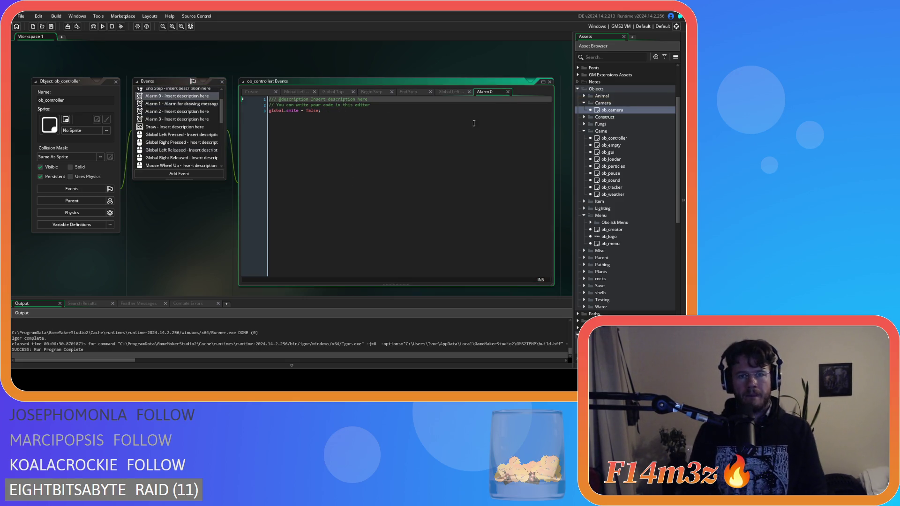
{"action": "left_click", "coordinate": [508, 91]}
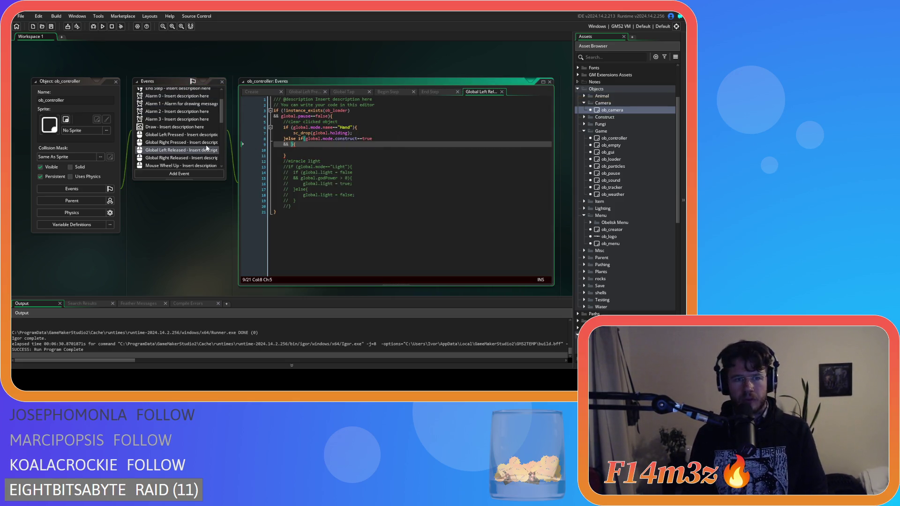
Add an Alarm 4 event to ob_controller.
{"action": "left_click", "coordinate": [179, 160]}
{"action": "left_click", "coordinate": [188, 174]}
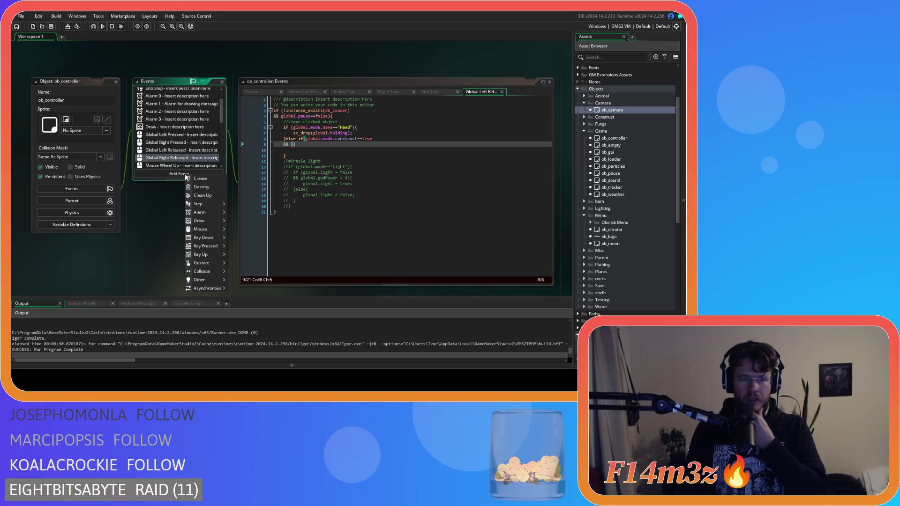
{"action": "mouse_move", "coordinate": [220, 213]}
{"action": "left_click", "coordinate": [240, 244]}
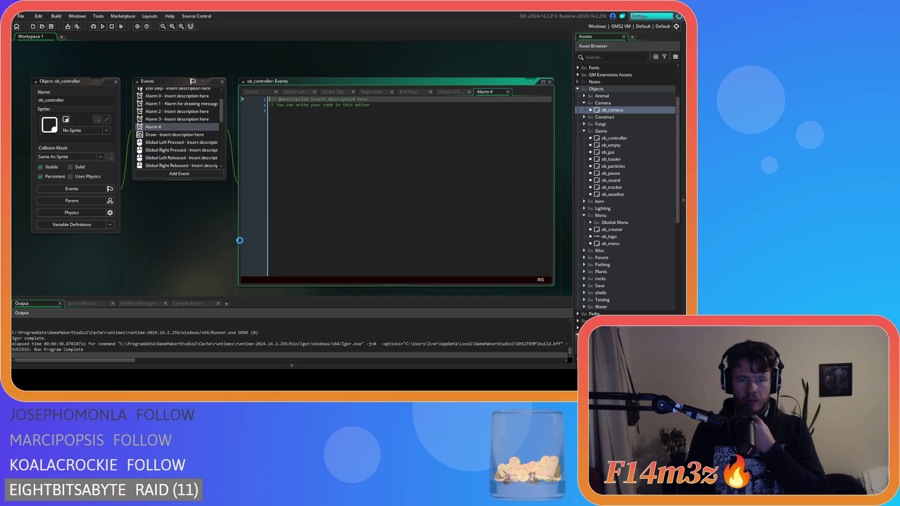
Review the End Step, Global Left Pressed and Global Tap code, then close Alarm 4 and show Global Left Released.
{"action": "left_click", "coordinate": [406, 92]}
{"action": "left_click", "coordinate": [330, 93]}
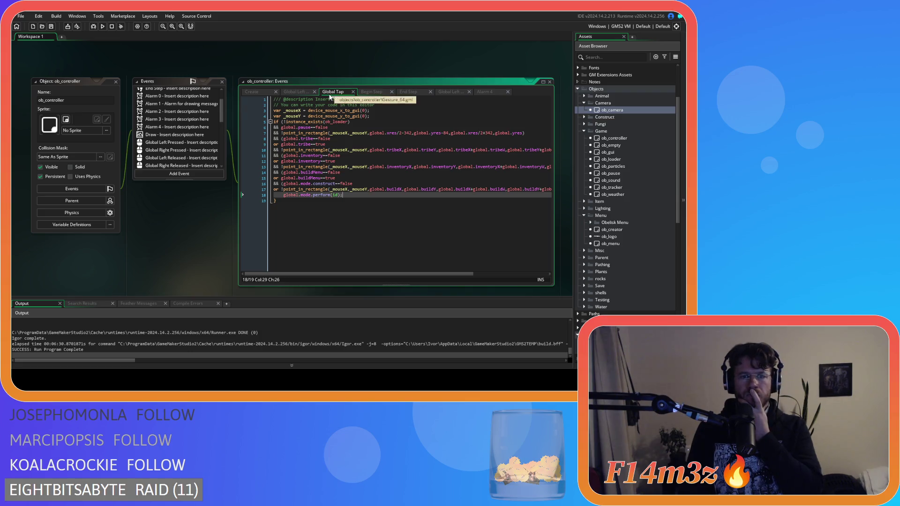
{"action": "left_click", "coordinate": [281, 94]}
{"action": "left_click", "coordinate": [297, 99]}
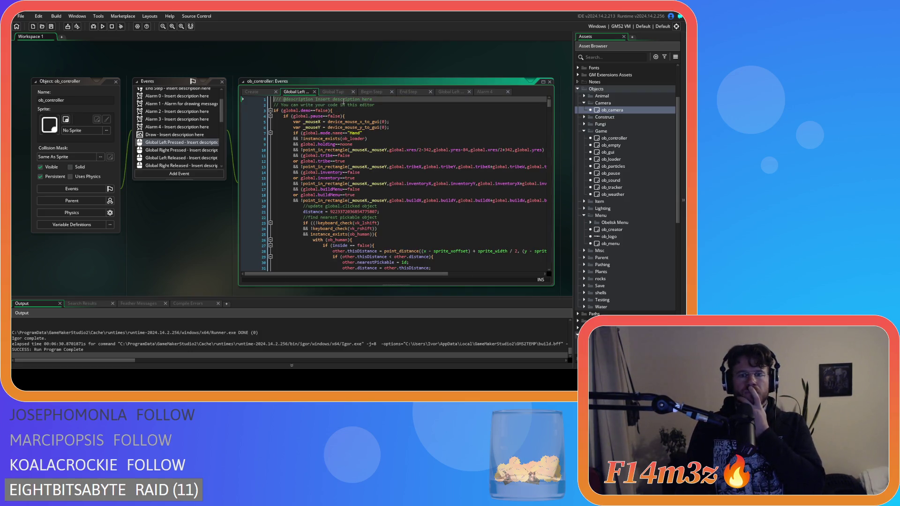
{"action": "left_click", "coordinate": [334, 92]}
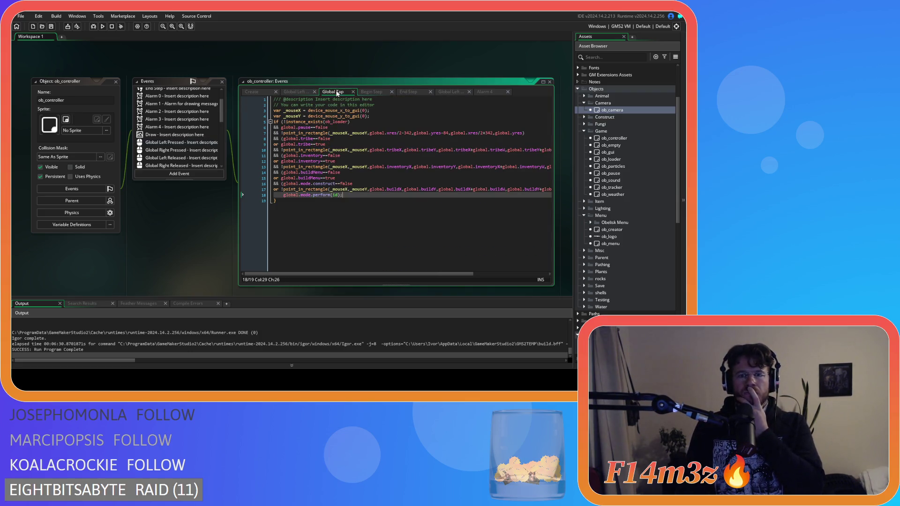
{"action": "left_click", "coordinate": [507, 92]}
{"action": "left_click", "coordinate": [464, 92]}
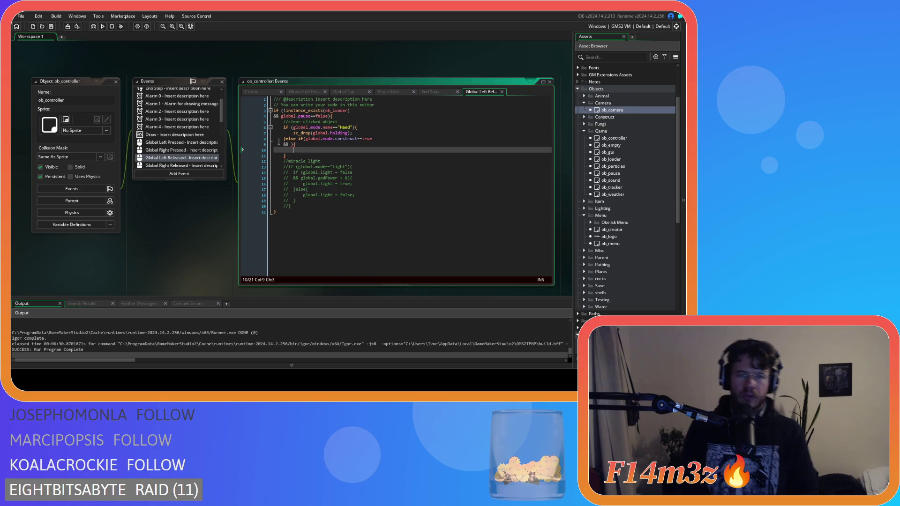
Write alarm[4]<=0 into the && clause on line 9 and save with Ctrl+S.
{"action": "left_click", "coordinate": [300, 149]}
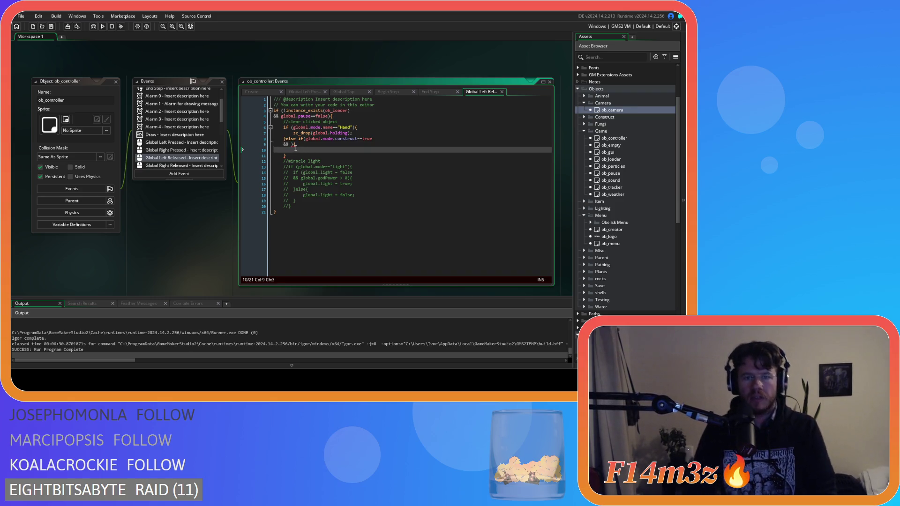
{"action": "left_click", "coordinate": [293, 145]}
{"action": "key", "text": "Left"}
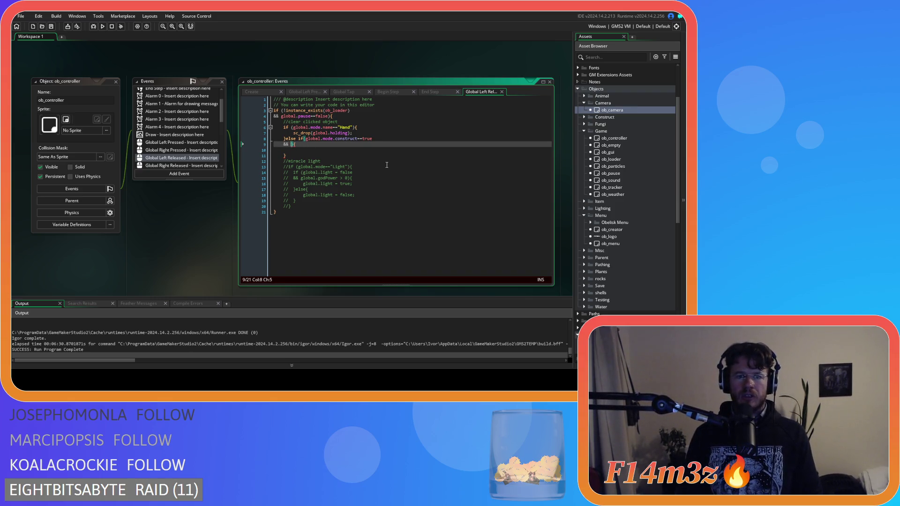
{"action": "type", "text": "alarm["}
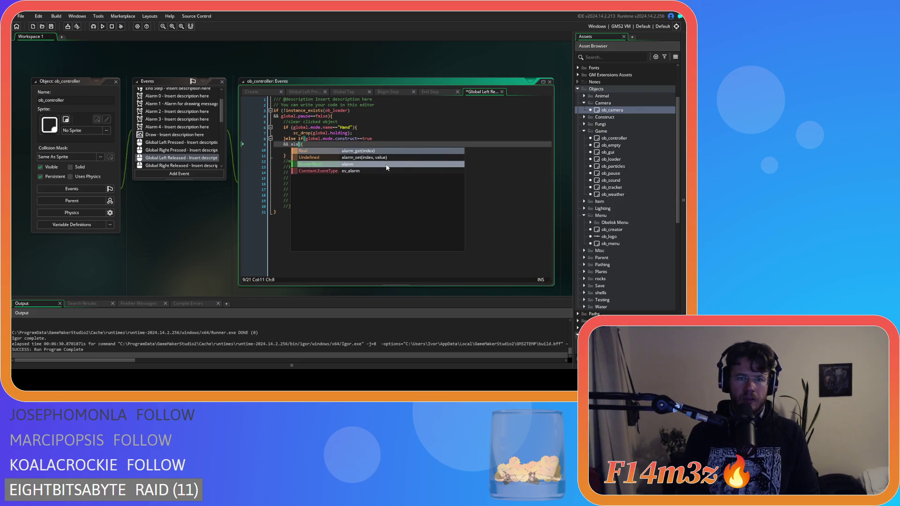
{"action": "type", "text": "4]<=0"}
{"action": "key", "text": "Down"}
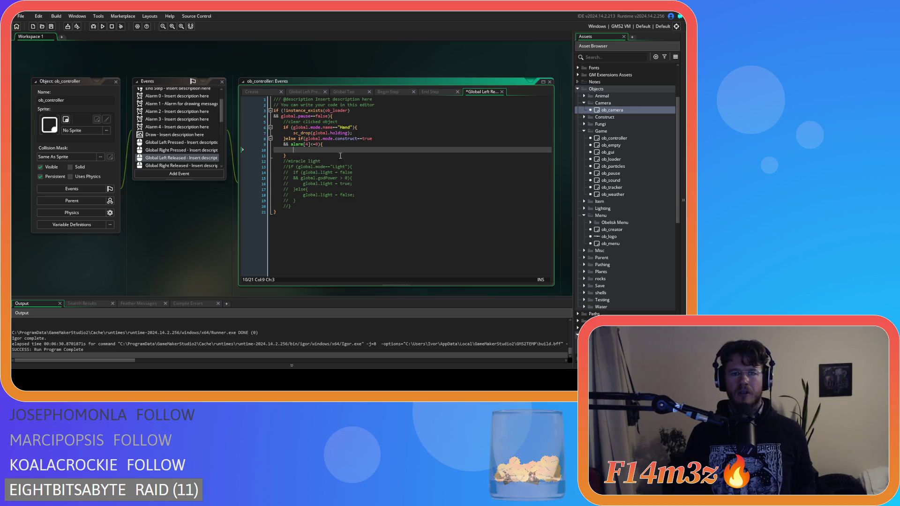
{"action": "key", "text": "ctrl+s"}
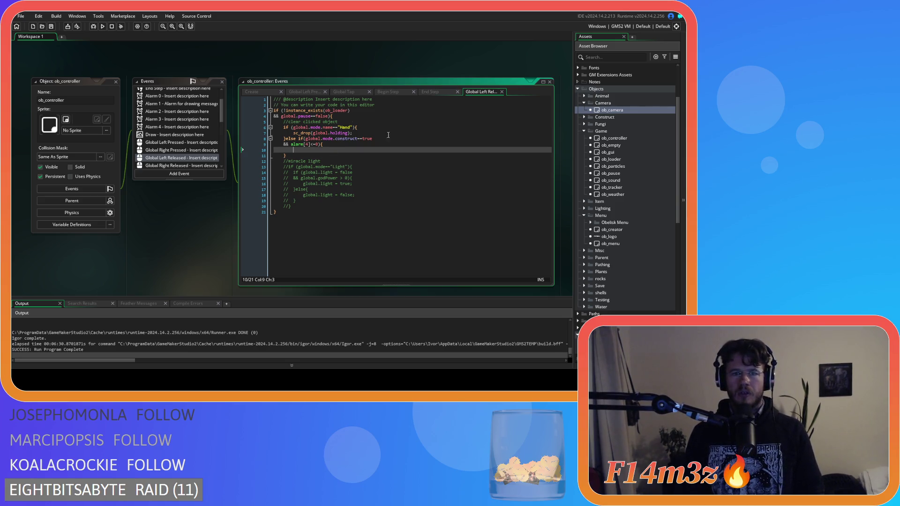
{"action": "scroll", "coordinate": [638, 204], "scroll_direction": "down", "scroll_amount": 4}
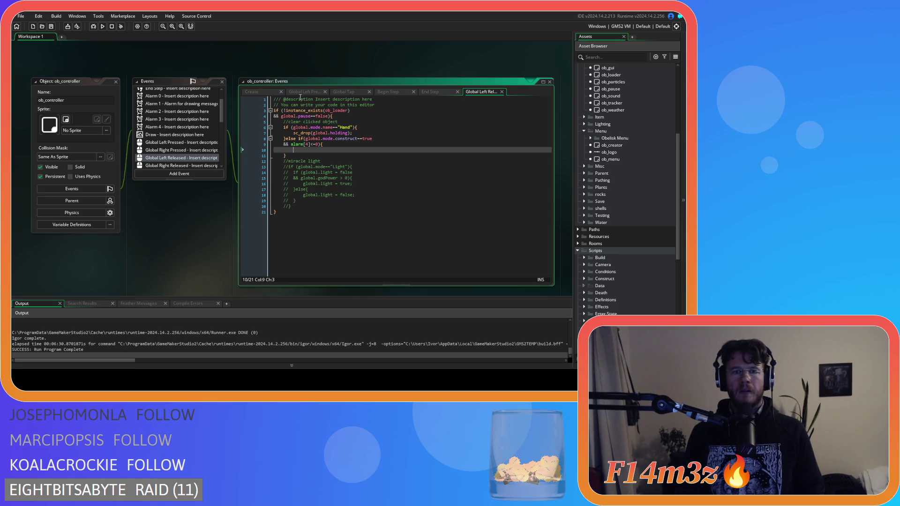
Open sc_buildMenu and begin a line 'ob_controller.alarm' after global.draggingDisabled = true.
{"action": "scroll", "coordinate": [616, 207], "scroll_direction": "down", "scroll_amount": 7}
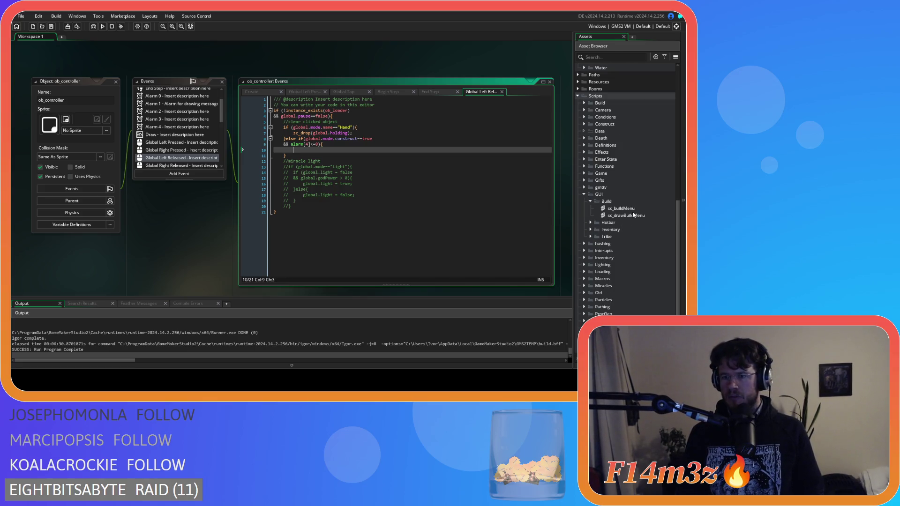
{"action": "double_click", "coordinate": [621, 208]}
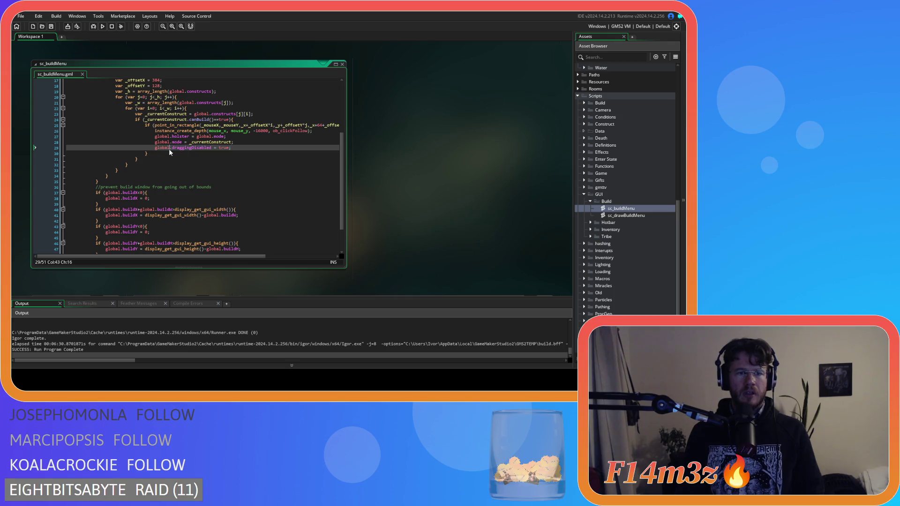
{"action": "key", "text": "Return"}
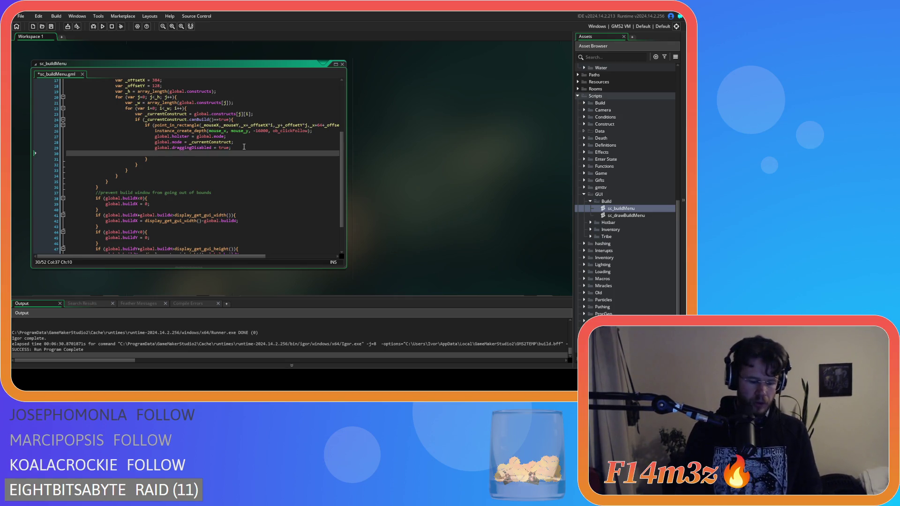
{"action": "key", "text": "ctrl+space"}
{"action": "key", "text": "Escape"}
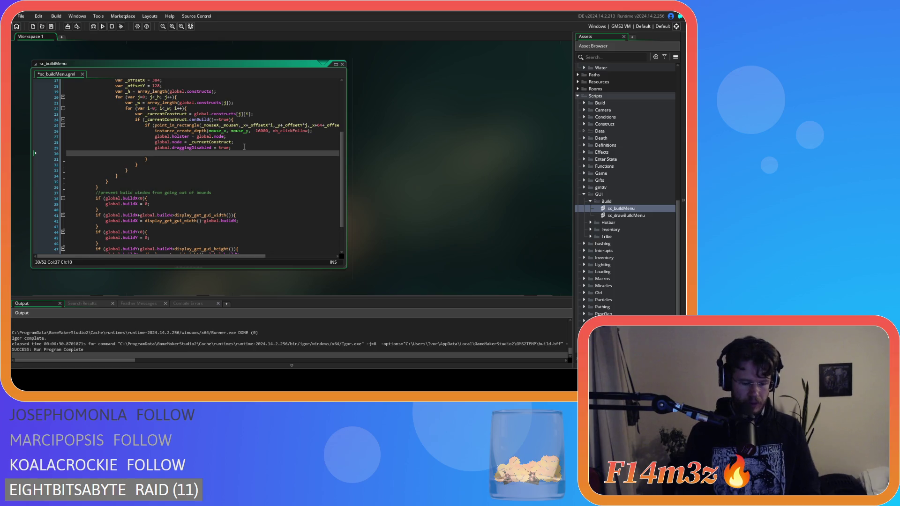
{"action": "type", "text": "_con"}
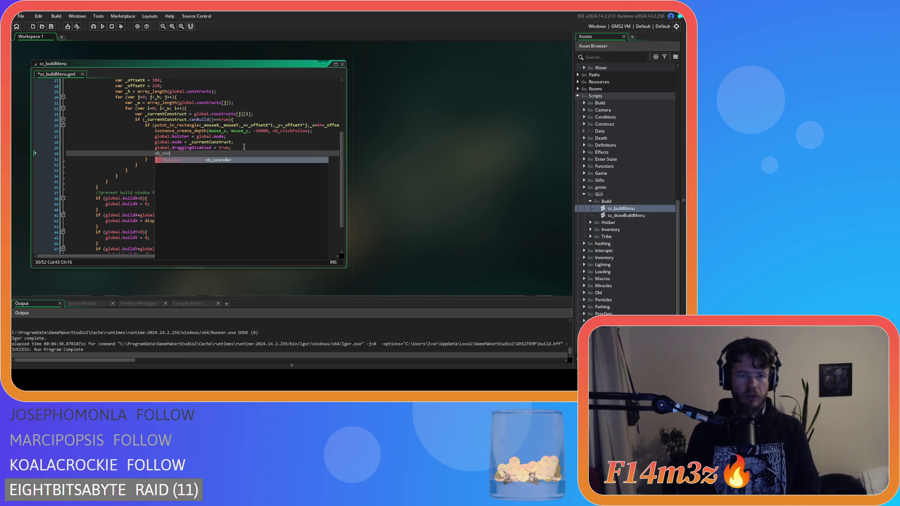
{"action": "key", "text": "Return"}
{"action": "type", "text": ".alarm[0"}
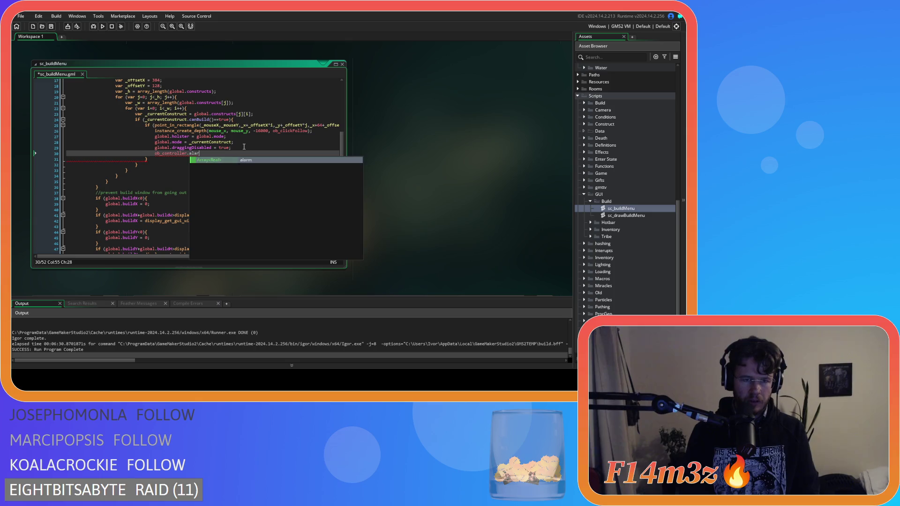